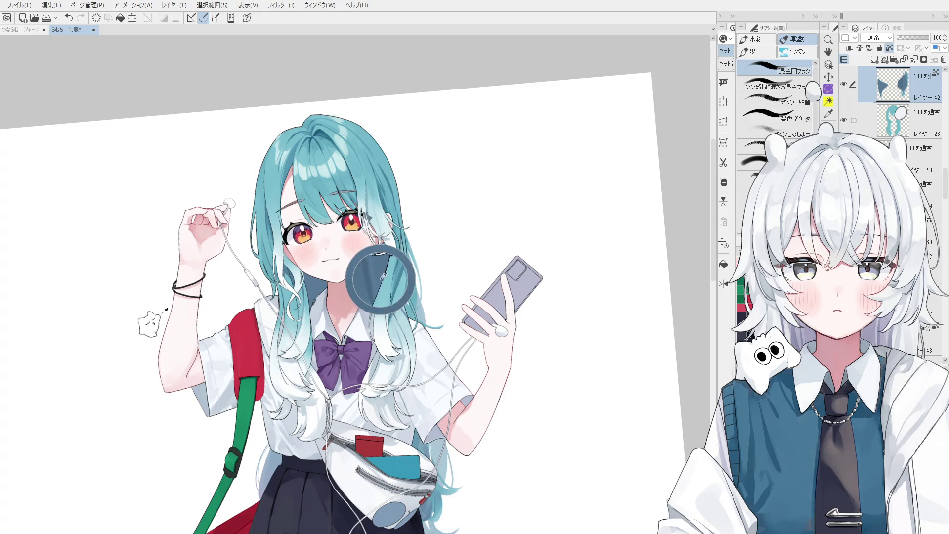
# Shrink the blending round brush (混色円ブラシ) and repaint the shading near the neck
pyautogui.hotkey('ctrl', 'alt', '0')
pyautogui.press('b')
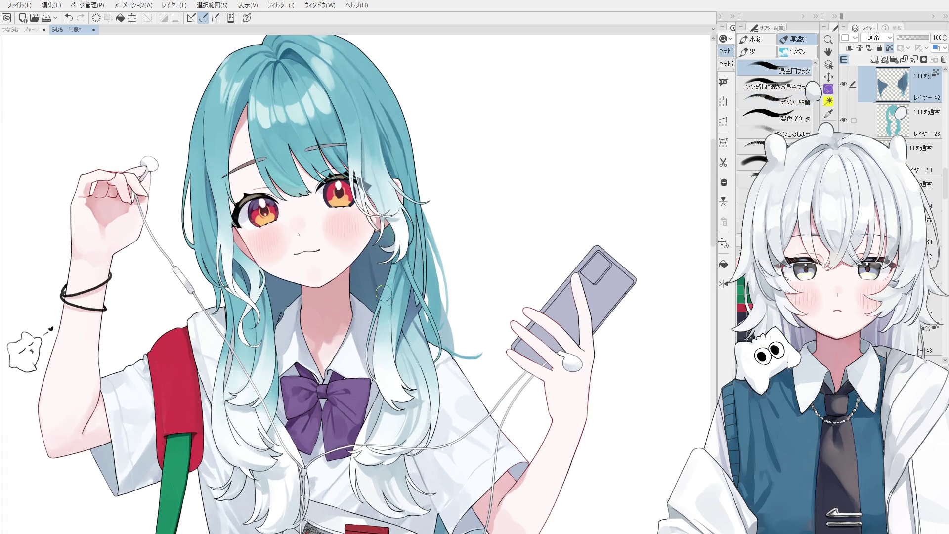
pyautogui.moveTo(382, 293); pyautogui.dragTo(378, 282)
pyautogui.hotkey('ctrl', '0')
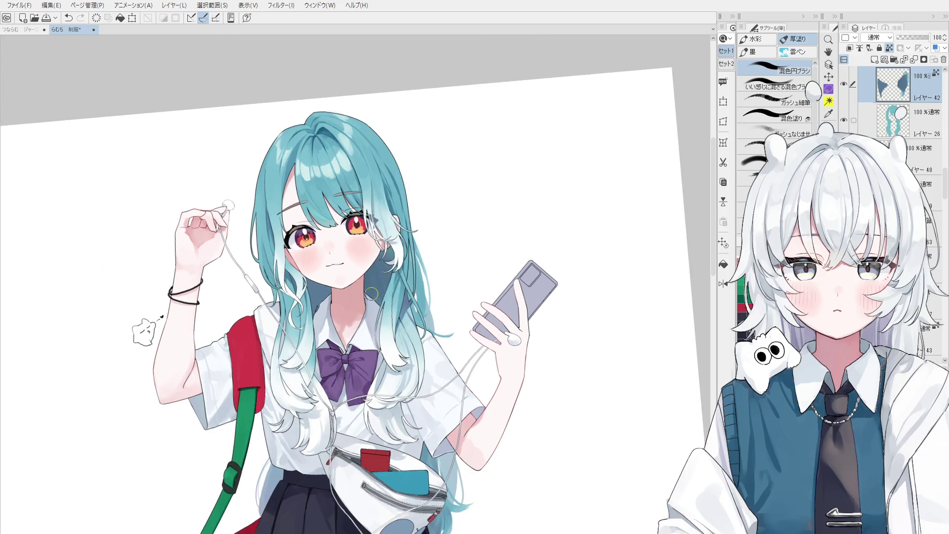
pyautogui.moveTo(318, 285); pyautogui.dragTo(319, 299)
pyautogui.hotkey('ctrl', 'z')
pyautogui.moveTo(320, 300); pyautogui.dragTo(314, 308)
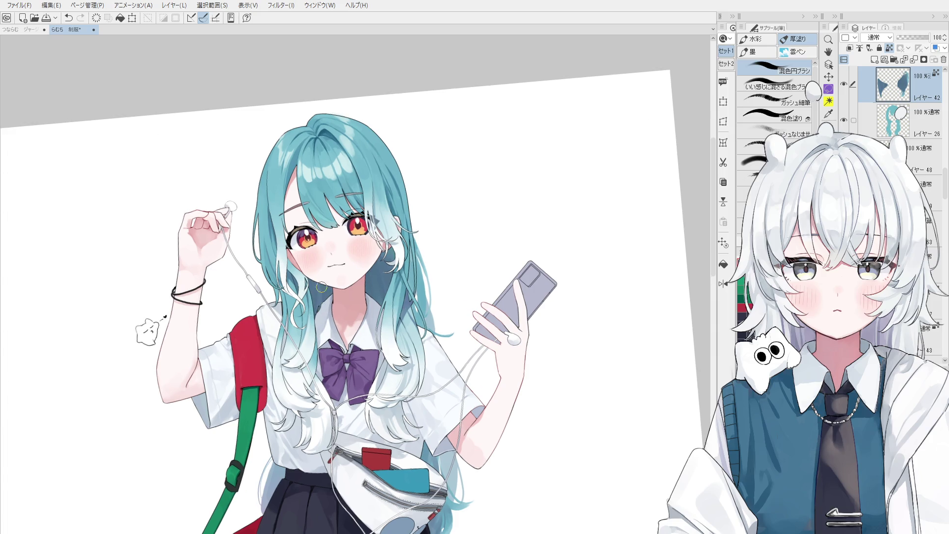
# Recenter the view on the face and re-blend the hair strands beside the ear
pyautogui.hotkey('ctrl', 'alt', '0')
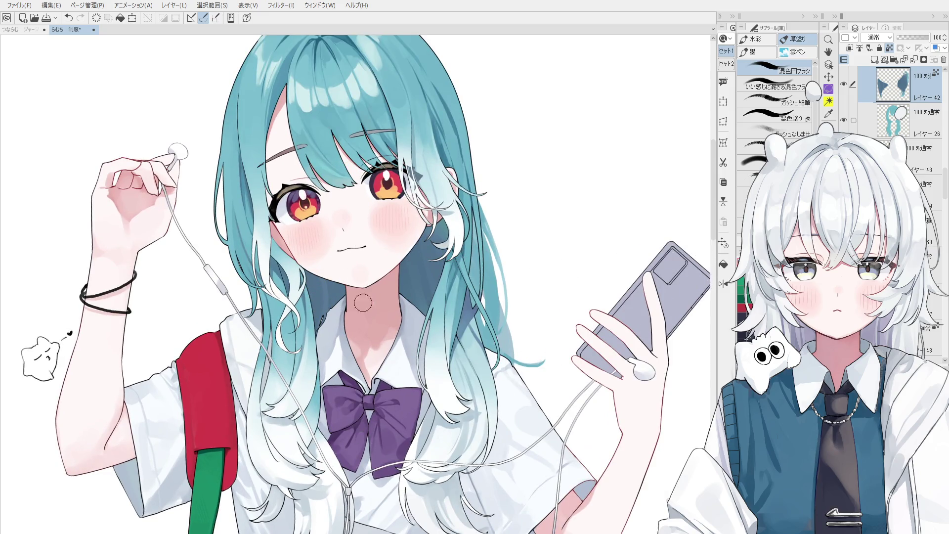
pyautogui.moveTo(288, 357); pyautogui.dragTo(416, 352)
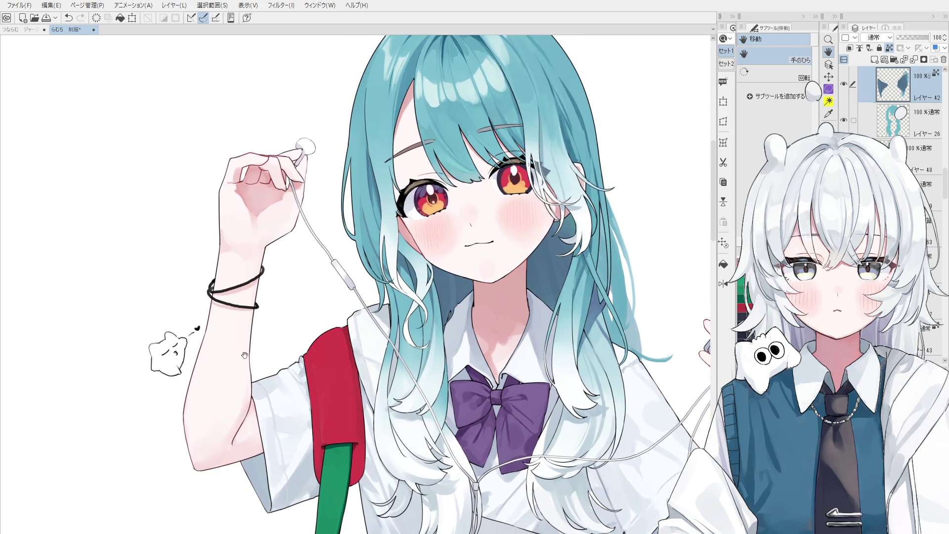
pyautogui.press('b')
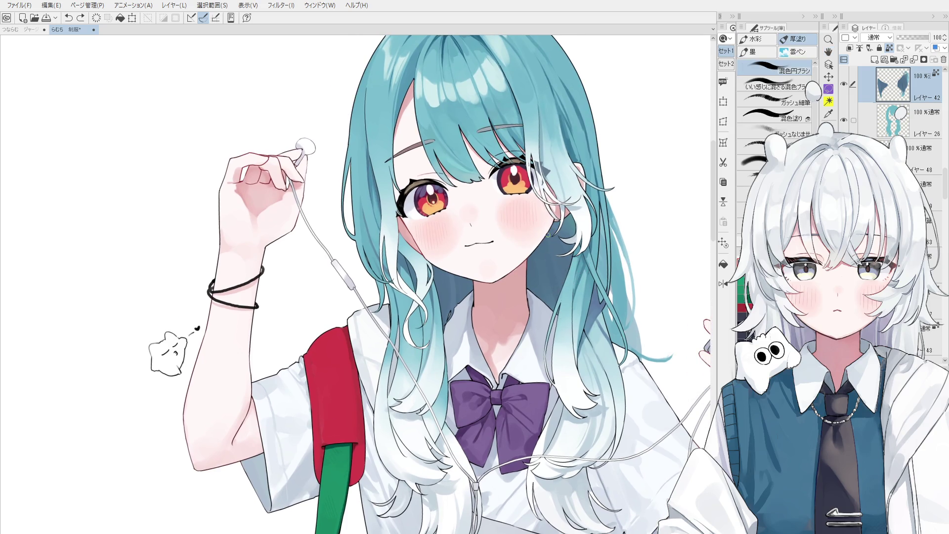
pyautogui.moveTo(554, 268); pyautogui.dragTo(560, 301)
pyautogui.hotkey('ctrl', 'z')
pyautogui.moveTo(554, 241)
pyautogui.mouseDown()
pyautogui.moveTo(574, 245)
pyautogui.moveTo(576, 223)
pyautogui.moveTo(588, 257)
pyautogui.mouseUp()
# Zoom out and tilt the view, then pick the hair layer from the canvas
pyautogui.scroll(-3, 544, 285)
pyautogui.moveTo(543, 284); pyautogui.dragTo(517, 281)
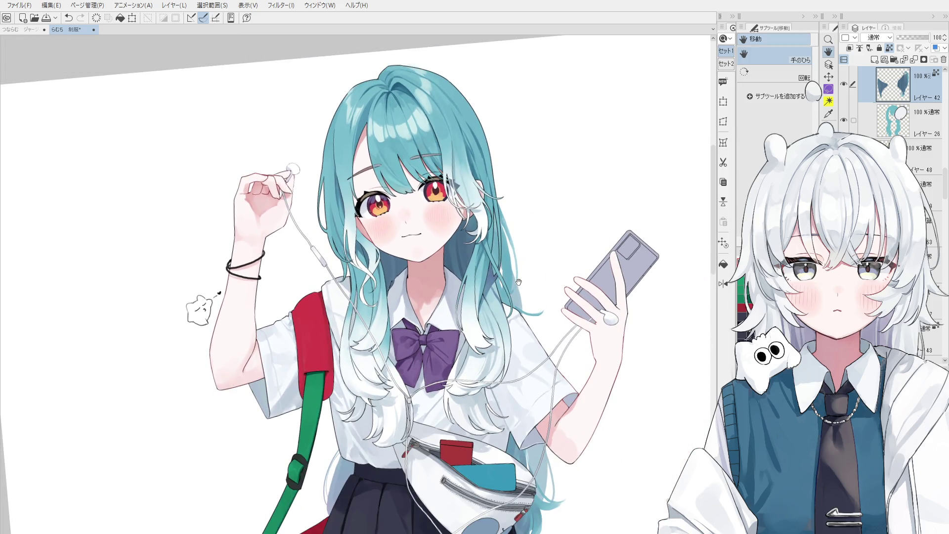
pyautogui.scroll(2, 495, 290)
pyautogui.scroll(3, 492, 286)
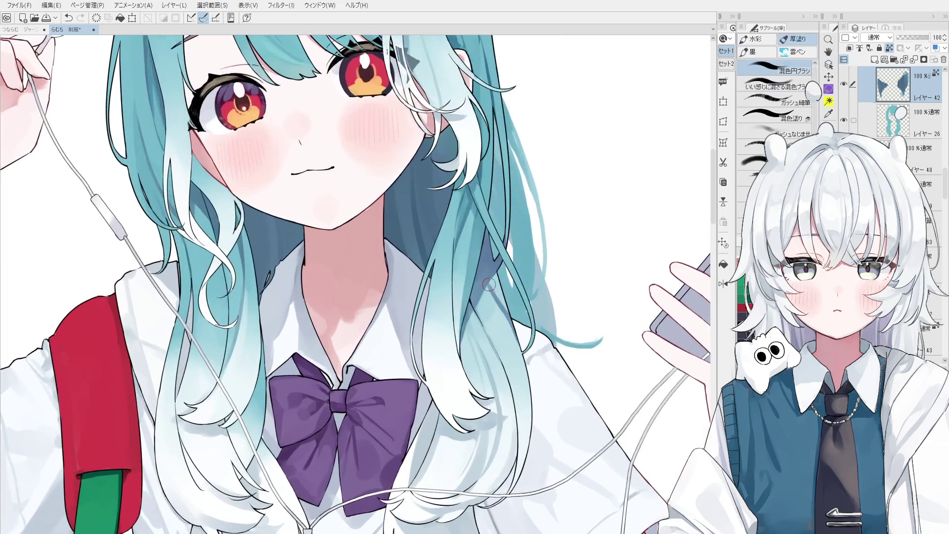
pyautogui.keyDown('ctrl'); pyautogui.click(487, 284); pyautogui.keyUp('ctrl')
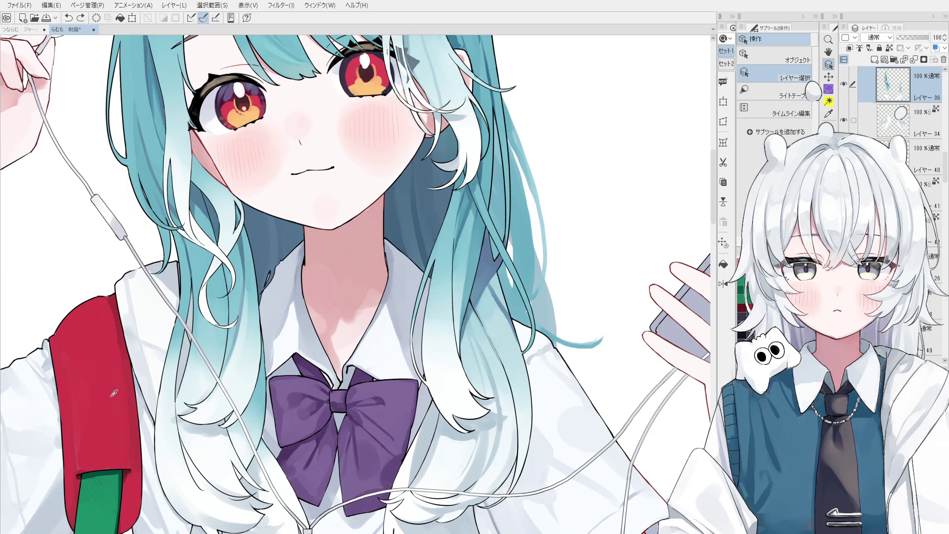
# Paint darker shading on the hair below the face and lock transparent pixels
pyautogui.press('b')
pyautogui.scroll(2, 476, 280)
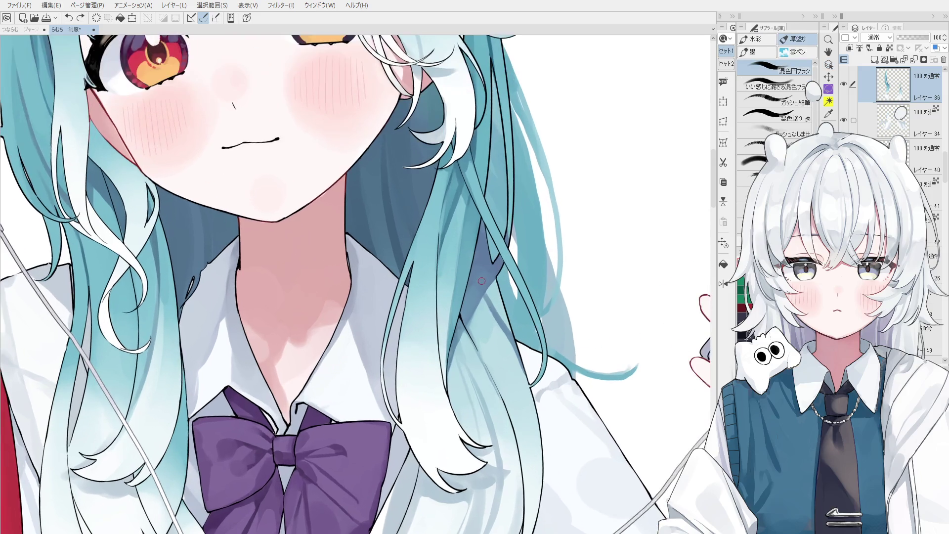
pyautogui.moveTo(470, 281)
pyautogui.mouseDown()
pyautogui.moveTo(479, 292)
pyautogui.moveTo(470, 294)
pyautogui.moveTo(479, 270)
pyautogui.moveTo(468, 295)
pyautogui.moveTo(475, 304)
pyautogui.moveTo(478, 266)
pyautogui.moveTo(490, 264)
pyautogui.moveTo(482, 249)
pyautogui.mouseUp()
pyautogui.scroll(-1, 478, 292)
pyautogui.hotkey('ctrl', 'shift', 'l')
# Flip the canvas view horizontally and eyedrop the hair colour
pyautogui.scroll(-1, 482, 247)
pyautogui.scroll(2, 489, 267)
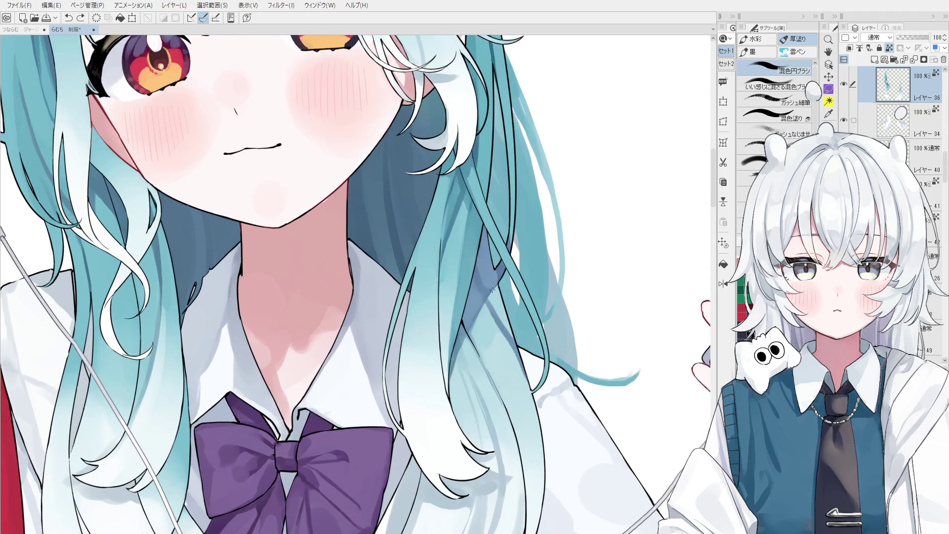
pyautogui.scroll(-1, 498, 291)
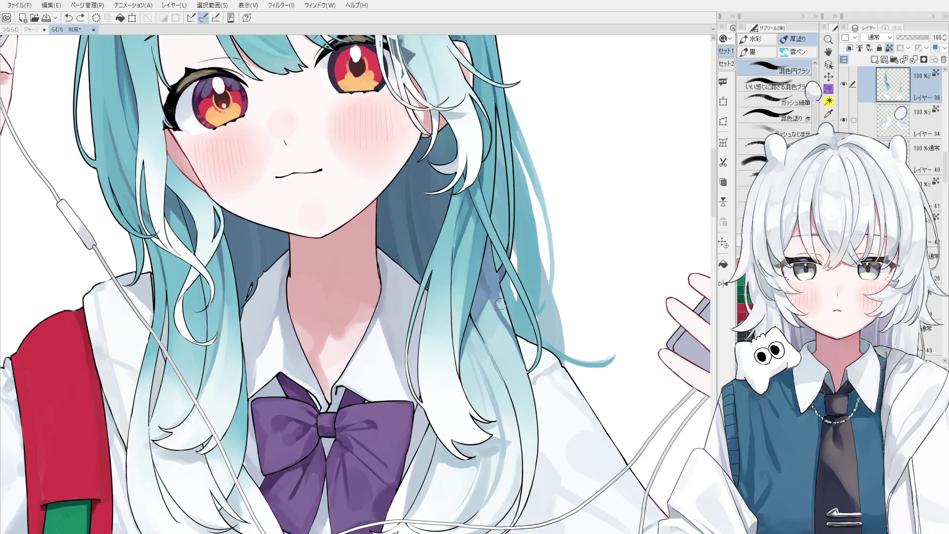
pyautogui.press('h')
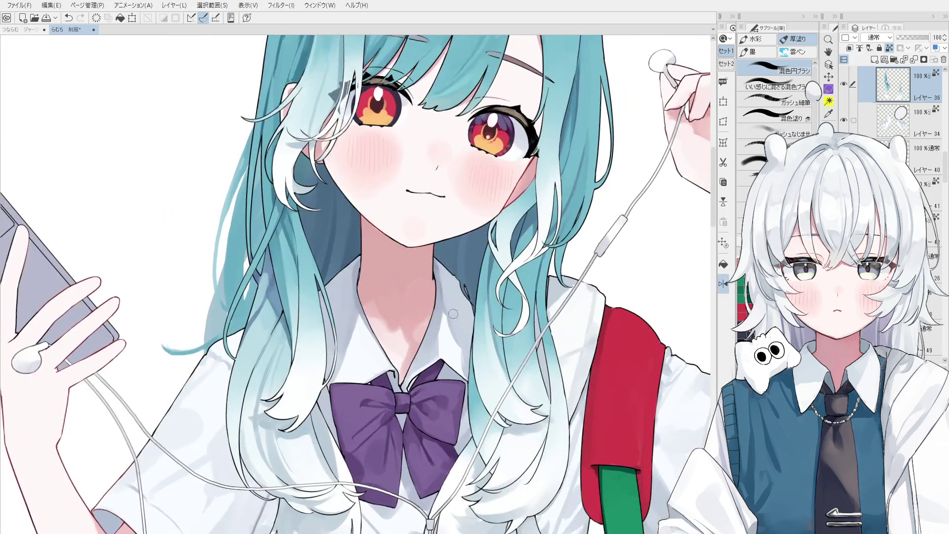
pyautogui.scroll(1, 285, 325)
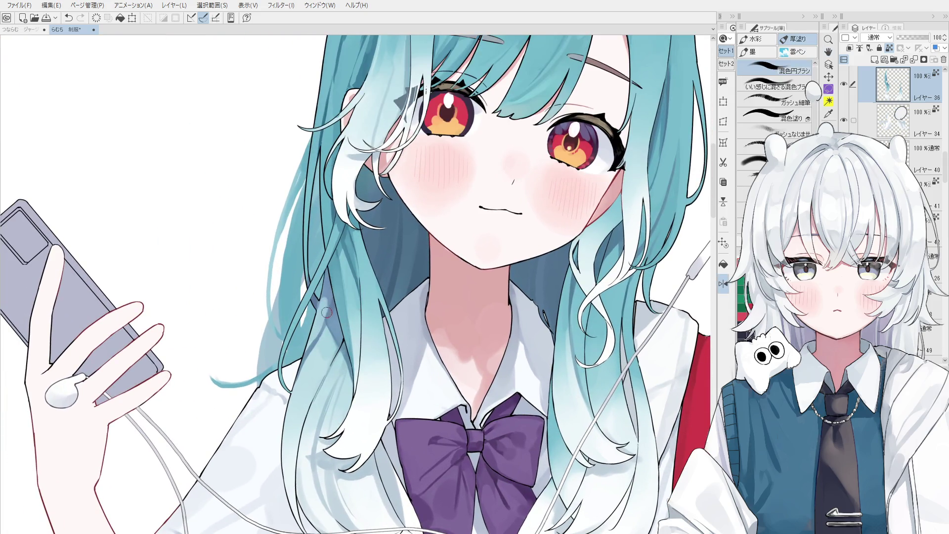
pyautogui.keyDown('alt'); pyautogui.click(327, 288); pyautogui.keyUp('alt')
pyautogui.scroll(-3, 329, 297)
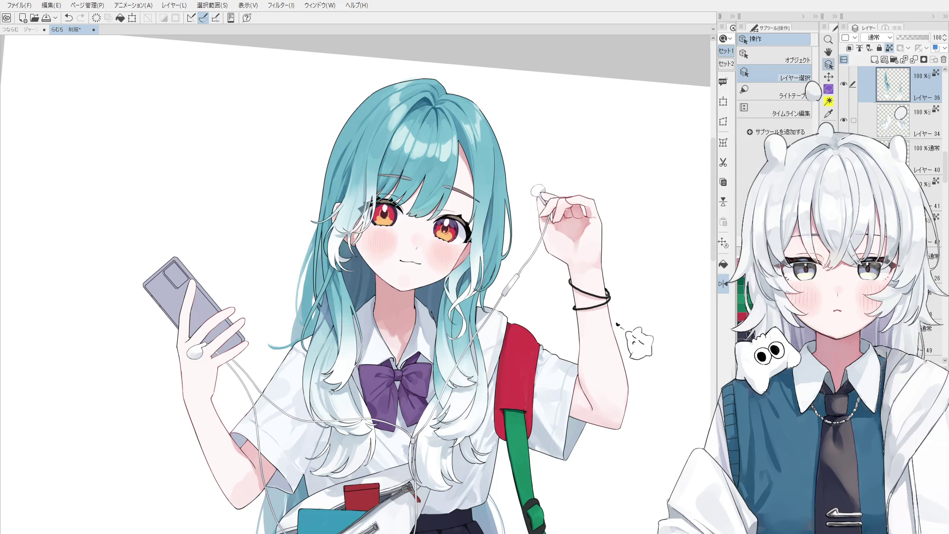
# Select the Multiply shading layer 62 and switch to the brush
pyautogui.scroll(3, 333, 393)
pyautogui.keyDown('ctrl'); pyautogui.keyDown('shift'); pyautogui.click(339, 391); pyautogui.keyUp('shift'); pyautogui.keyUp('ctrl')
pyautogui.press('b')
pyautogui.scroll(3, 339, 390)
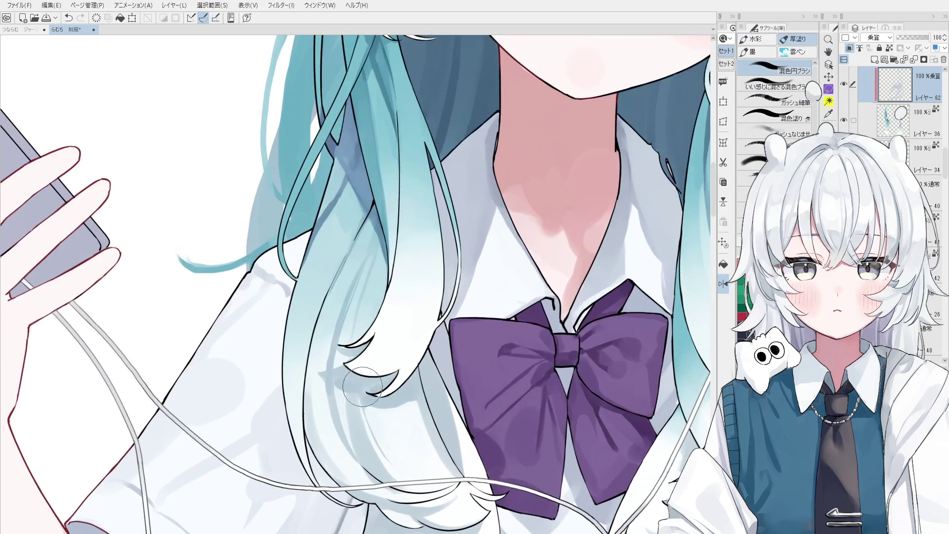
pyautogui.scroll(-1, 353, 384)
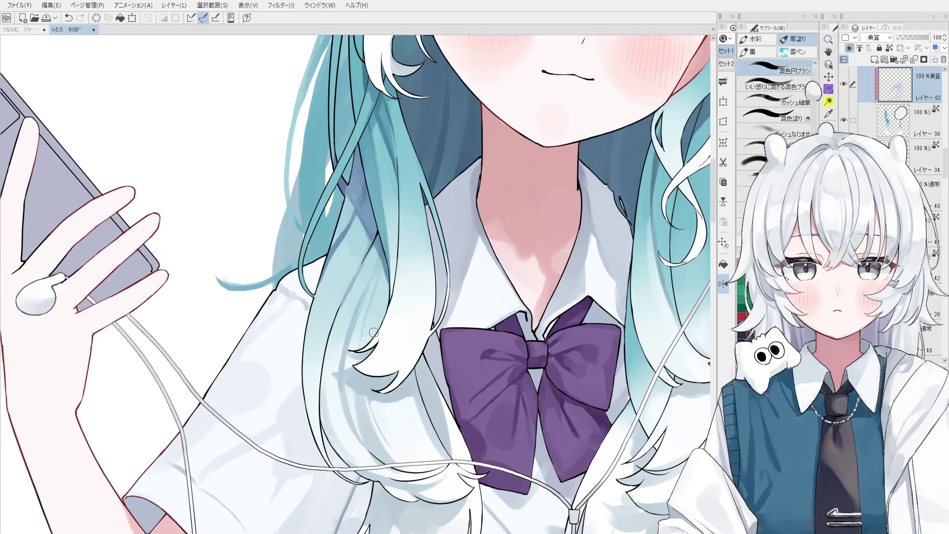
# Draw a thin hair strand line beside the collar, redrawing until it looks right
pyautogui.hotkey('ctrl', 'z')
pyautogui.moveTo(377, 271); pyautogui.dragTo(361, 316)
pyautogui.hotkey('ctrl', 'z')
pyautogui.hotkey('ctrl', 'z')
pyautogui.hotkey('ctrl', 'z')
pyautogui.hotkey('ctrl', 'z')
pyautogui.moveTo(379, 260)
pyautogui.mouseDown()
pyautogui.moveTo(337, 344)
pyautogui.moveTo(338, 325)
pyautogui.mouseUp()
pyautogui.hotkey('ctrl', 'z')
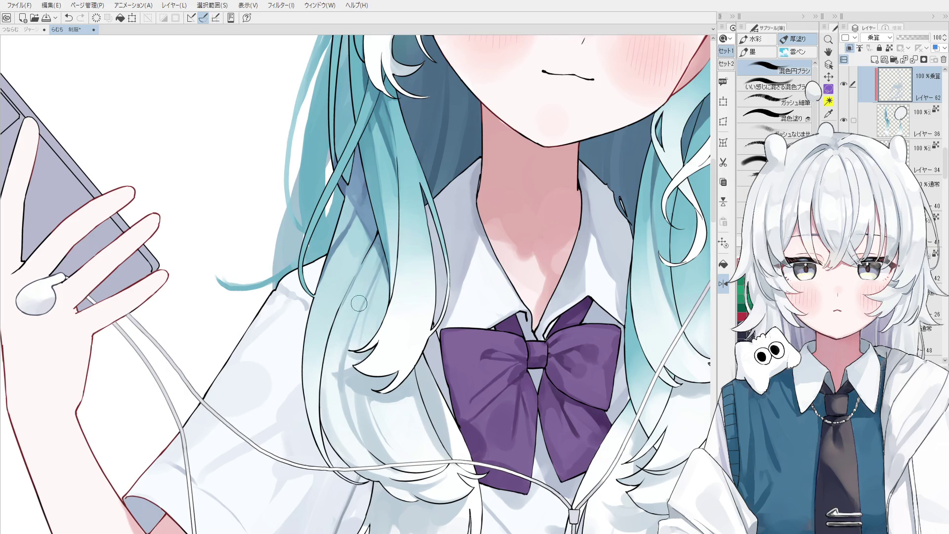
pyautogui.scroll(-1, 367, 288)
pyautogui.scroll(1, 369, 257)
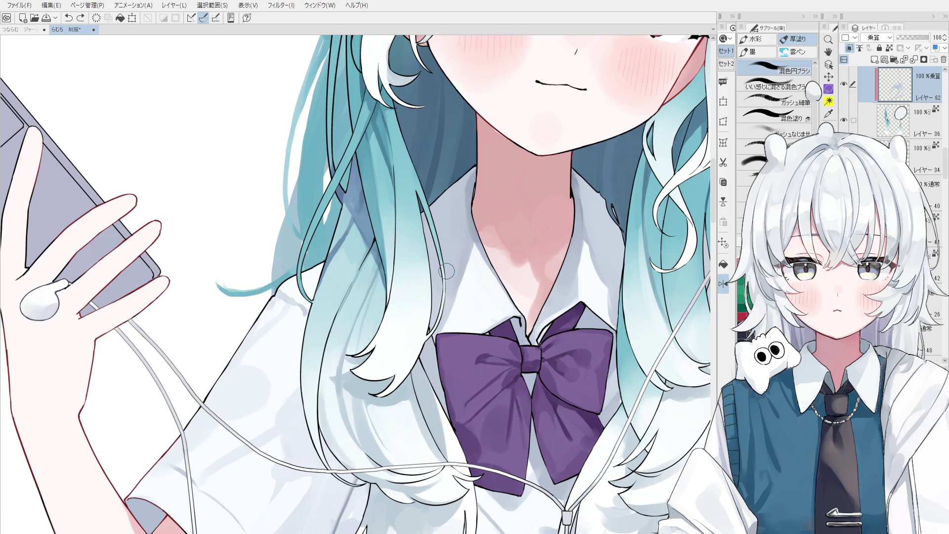
pyautogui.press('o')
pyautogui.scroll(5, 447, 271)
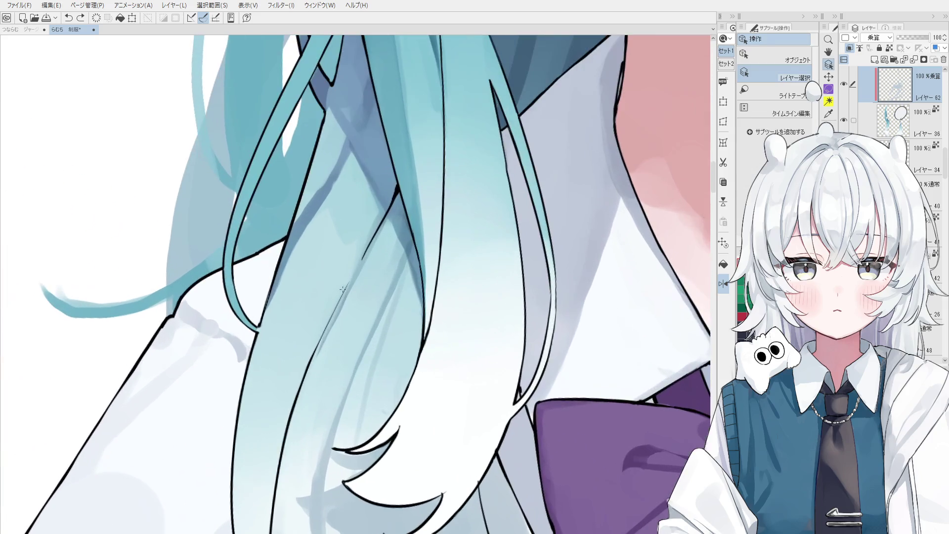
# Erase on the Multiply layer 62 under the hair strand
pyautogui.click(344, 292)
pyautogui.press('e')
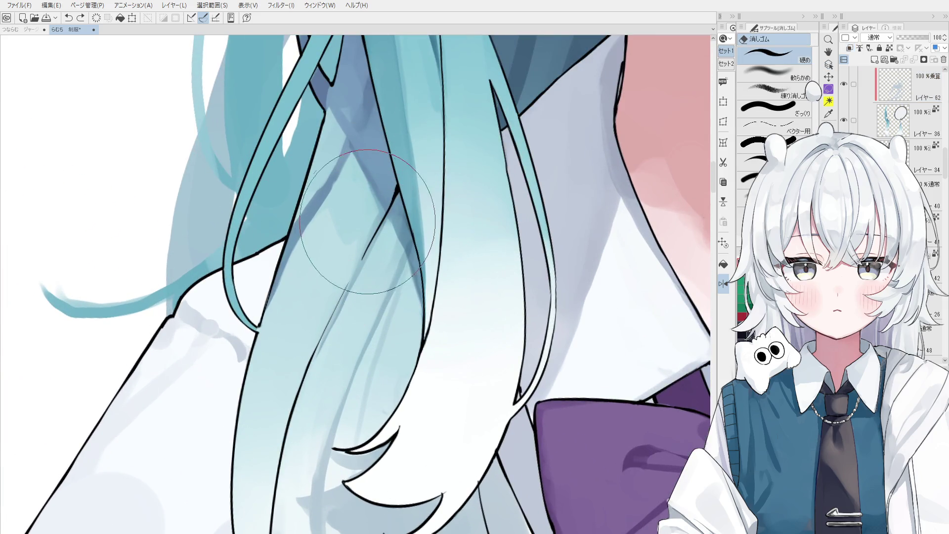
pyautogui.scroll(-2, 346, 327)
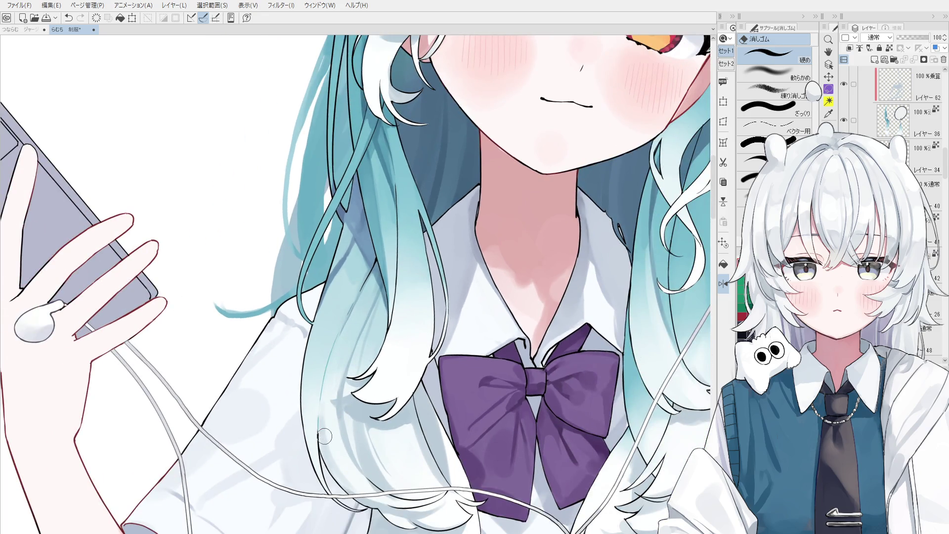
pyautogui.press('o')
# Select hair layer 36 and try blue strokes down the strand, undoing unwanted ones
pyautogui.click(376, 259)
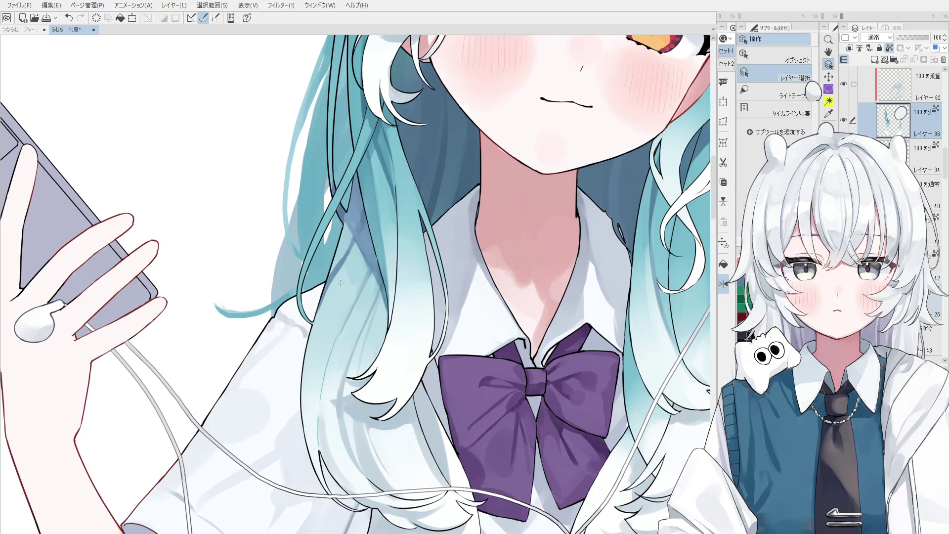
pyautogui.moveTo(329, 347); pyautogui.dragTo(321, 440)
pyautogui.hotkey('ctrl', 'z')
pyautogui.hotkey('ctrl', 'y')
pyautogui.scroll(3, 328, 403)
pyautogui.hotkey('ctrl', 'z')
pyautogui.moveTo(332, 334); pyautogui.dragTo(316, 450)
pyautogui.moveTo(317, 366)
pyautogui.mouseDown()
pyautogui.moveTo(312, 439)
pyautogui.moveTo(314, 373)
pyautogui.moveTo(314, 425)
pyautogui.mouseUp()
pyautogui.hotkey('ctrl', 'z')
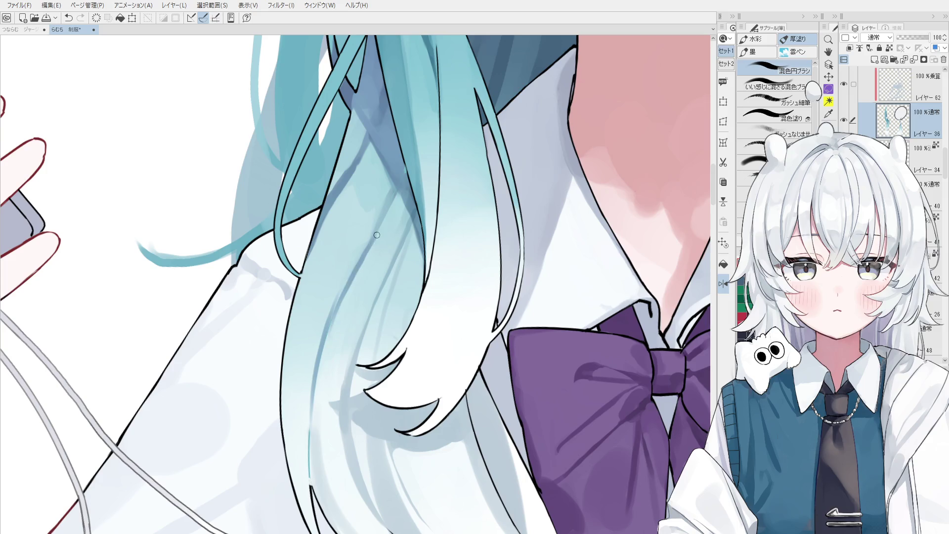
pyautogui.scroll(-2, 346, 296)
# Paint darker blue shading down the strand and blend it softer with a sampled hair colour
pyautogui.moveTo(382, 211); pyautogui.dragTo(338, 308)
pyautogui.moveTo(380, 206); pyautogui.dragTo(337, 316)
pyautogui.moveTo(351, 277); pyautogui.dragTo(339, 317)
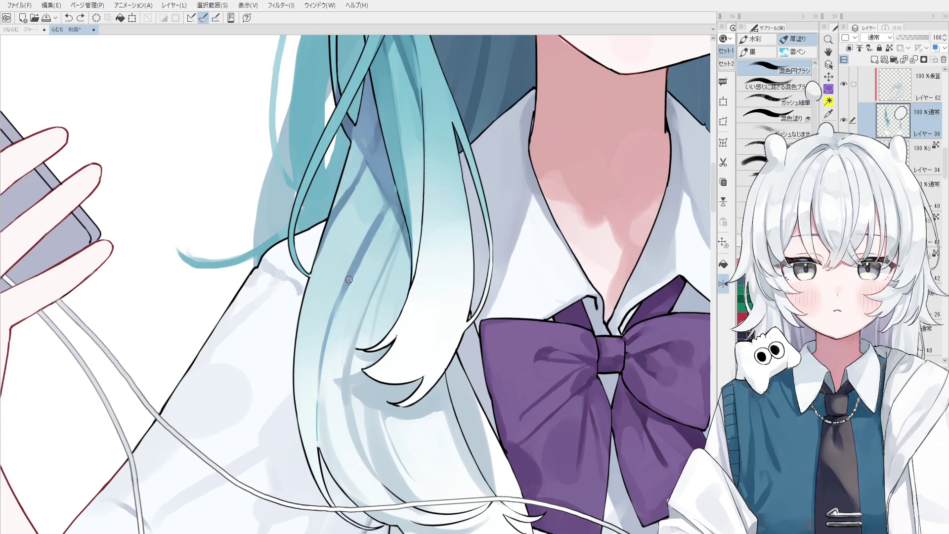
pyautogui.moveTo(358, 259); pyautogui.dragTo(338, 311)
pyautogui.scroll(2, 351, 263)
pyautogui.keyDown('alt'); pyautogui.click(383, 262); pyautogui.keyUp('alt')
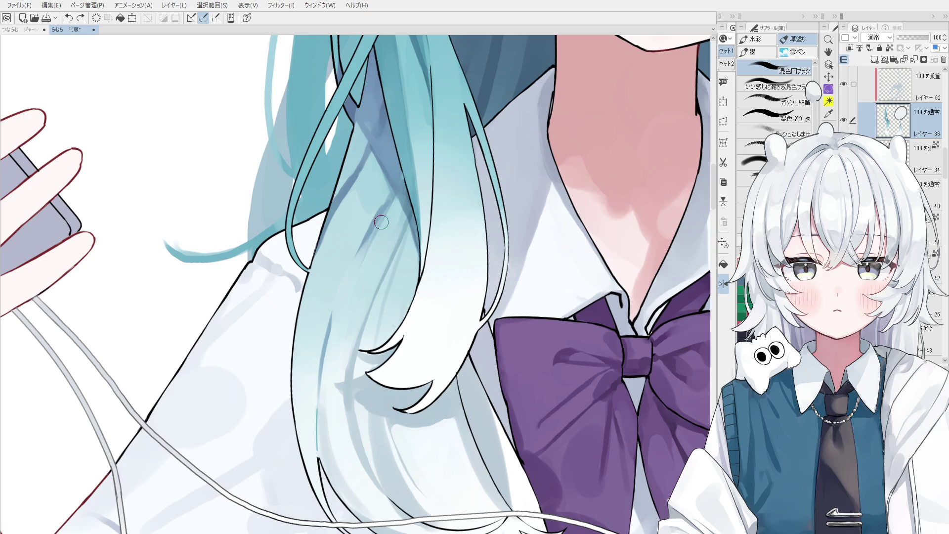
pyautogui.moveTo(360, 258); pyautogui.dragTo(324, 376)
pyautogui.hotkey('ctrl', 'z')
pyautogui.hotkey('ctrl', 'y')
# Sample a hair colour, turn off horizontal flip, and pan to the bow and phone hand
pyautogui.keyDown('alt'); pyautogui.click(388, 223); pyautogui.keyUp('alt')
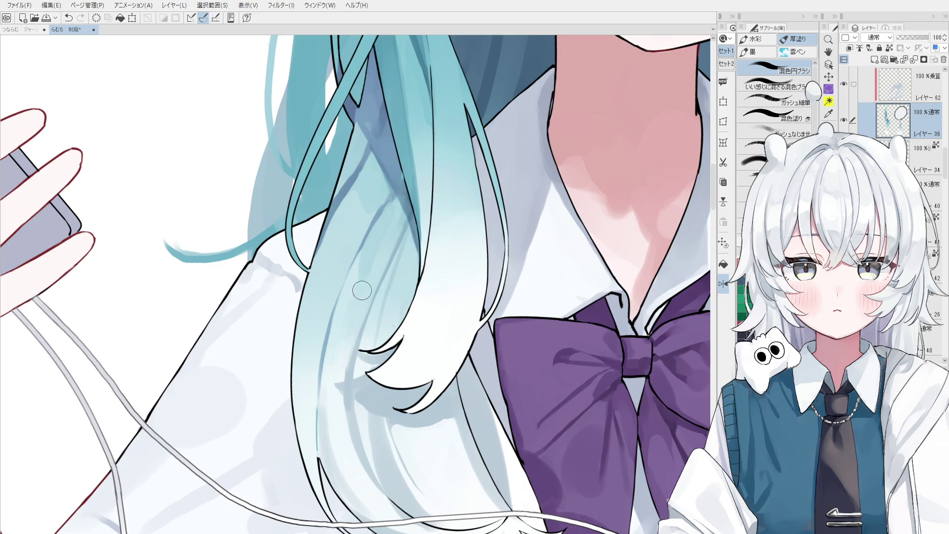
pyautogui.hotkey('ctrl', 'h')
pyautogui.press('space')
pyautogui.moveTo(358, 314); pyautogui.dragTo(374, 300)
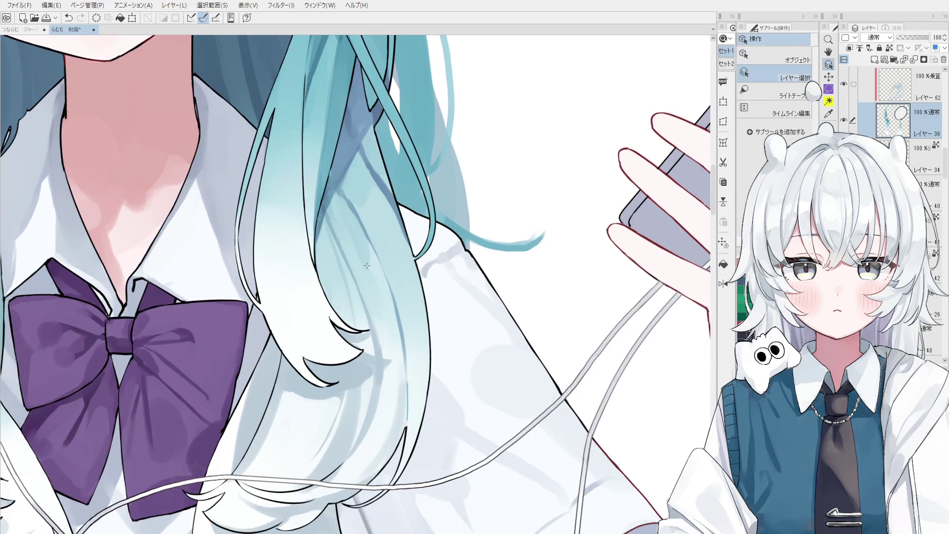
# Alt-eyedrop several spots on the teal hair to pick a drawing shade
pyautogui.scroll(-1, 353, 235)
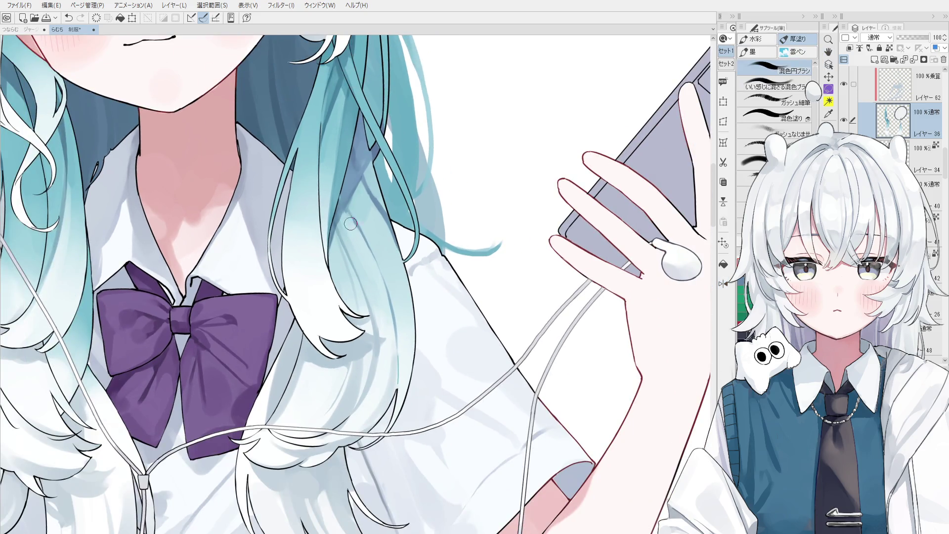
pyautogui.keyDown('alt'); pyautogui.click(353, 218); pyautogui.keyUp('alt')
pyautogui.keyDown('alt'); pyautogui.click(355, 224); pyautogui.keyUp('alt')
pyautogui.keyDown('alt'); pyautogui.click(342, 222); pyautogui.keyUp('alt')
pyautogui.keyDown('alt'); pyautogui.click(344, 213); pyautogui.keyUp('alt')
pyautogui.keyDown('alt'); pyautogui.click(342, 196); pyautogui.keyUp('alt')
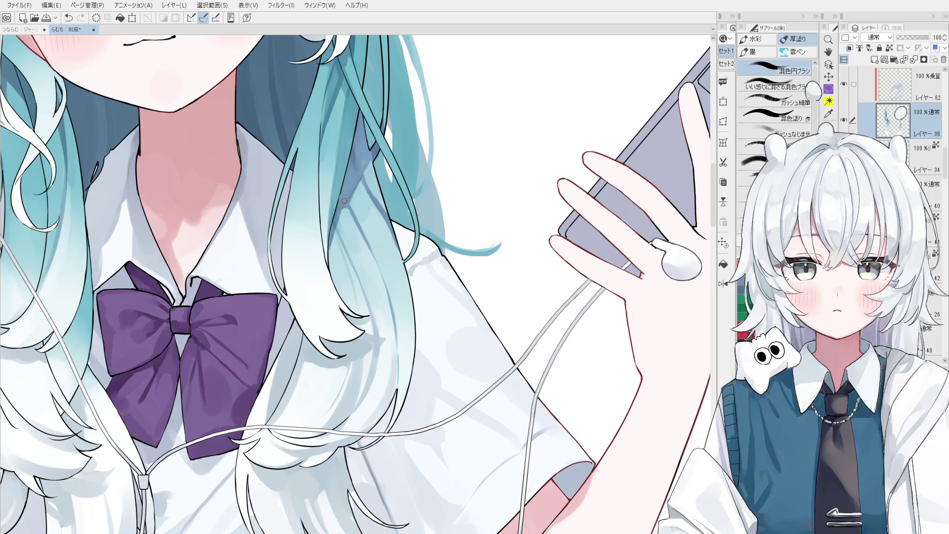
pyautogui.scroll(5, 295, 326)
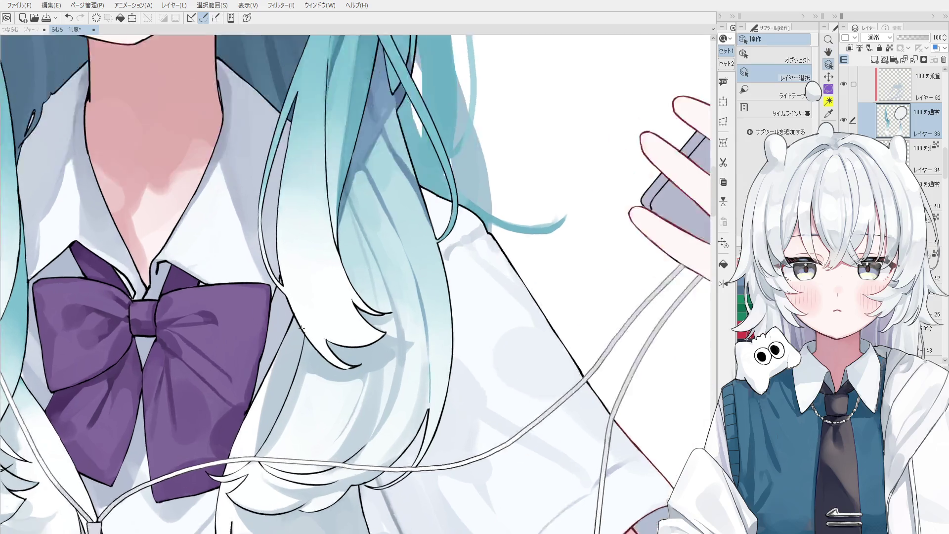
# Pick the hair layer and add new raster layer 68 above layer 40, set to Multiply
pyautogui.keyDown('ctrl'); pyautogui.keyDown('shift'); pyautogui.click(296, 325); pyautogui.keyUp('shift'); pyautogui.keyUp('ctrl')
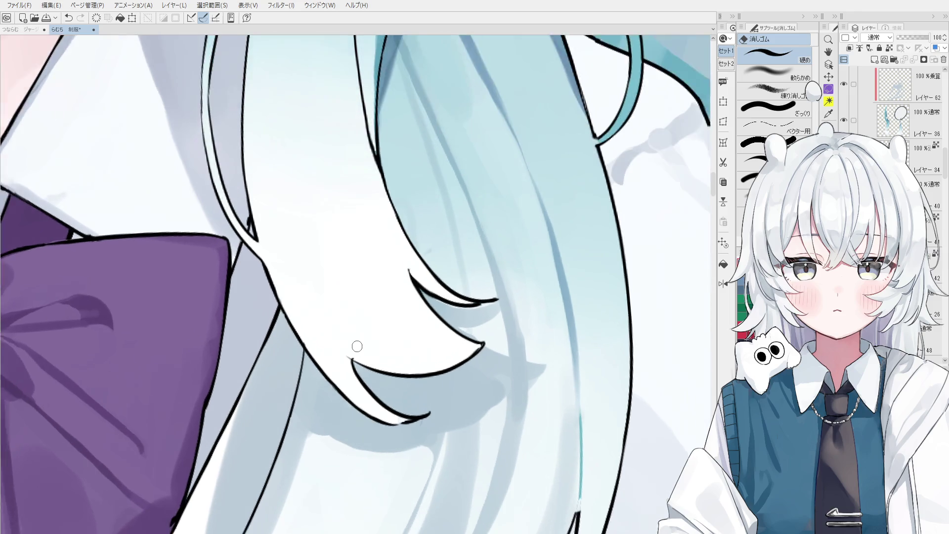
pyautogui.moveTo(405, 271); pyautogui.dragTo(454, 270)
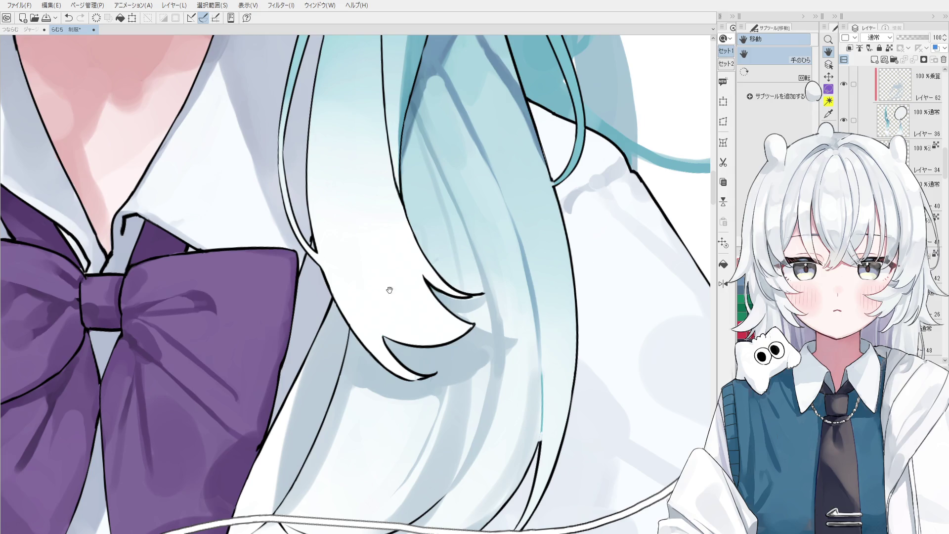
pyautogui.keyDown('ctrl'); pyautogui.keyDown('shift'); pyautogui.click(382, 263); pyautogui.keyUp('shift'); pyautogui.keyUp('ctrl')
pyautogui.scroll(-3, 382, 263)
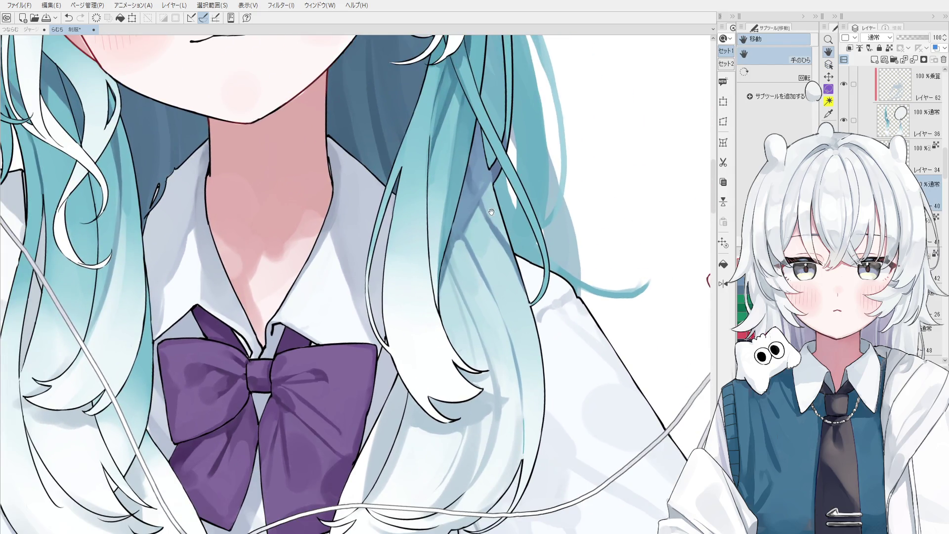
pyautogui.click(874, 59)
pyautogui.click(875, 44)
pyautogui.click(876, 64)
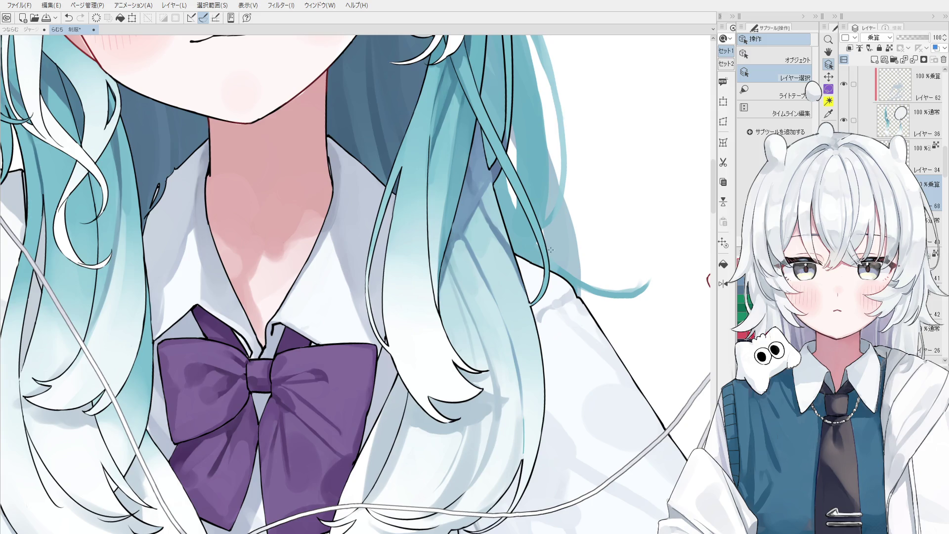
# Return to the Multiply layer, enlarge the 混色円ブラシ brush, and paint faint hair shading
pyautogui.click(467, 476)
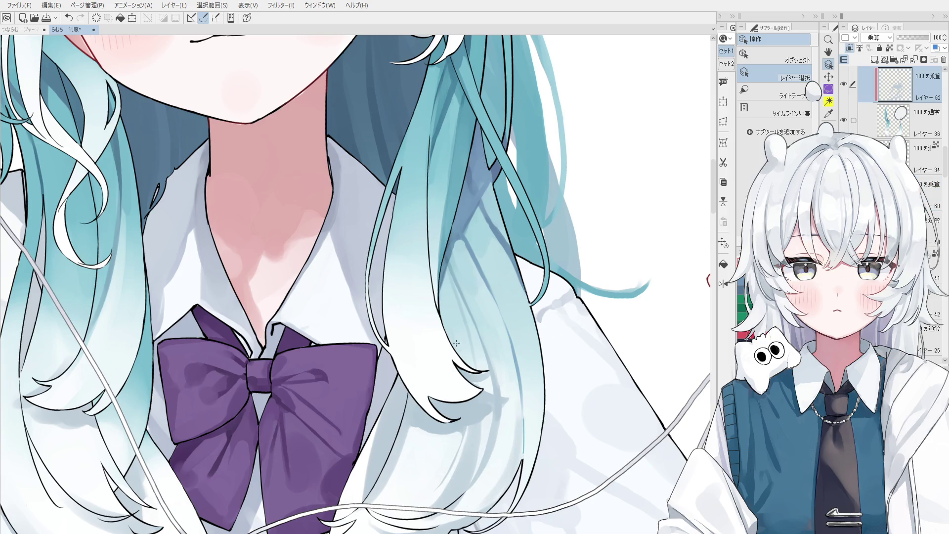
pyautogui.click(436, 344)
pyautogui.click(890, 188)
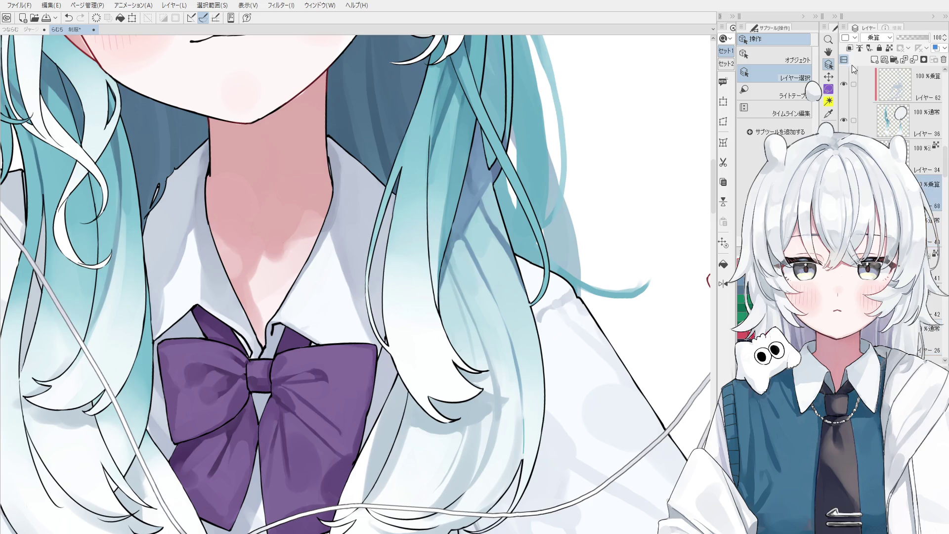
pyautogui.click(829, 150)
pyautogui.moveTo(430, 376); pyautogui.dragTo(405, 312)
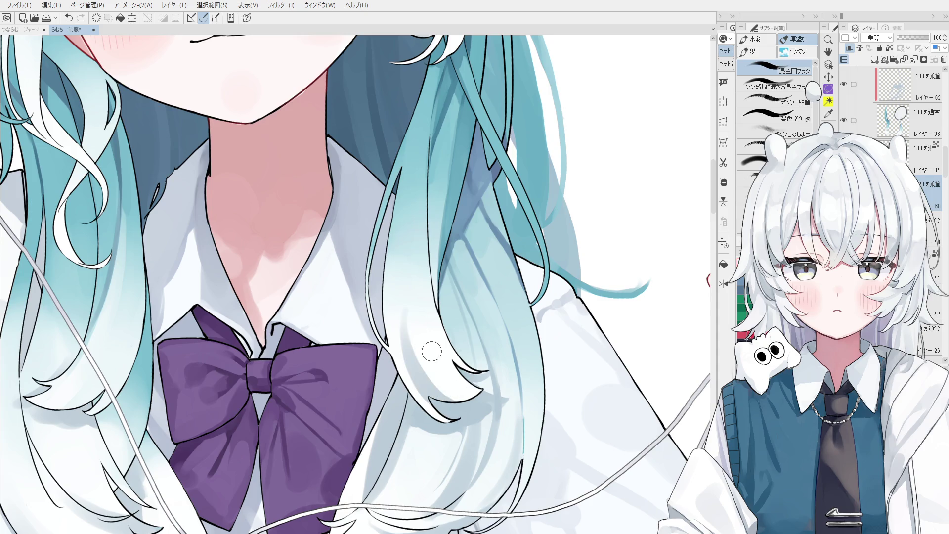
pyautogui.moveTo(469, 361); pyautogui.dragTo(430, 388)
pyautogui.moveTo(425, 325); pyautogui.dragTo(438, 331)
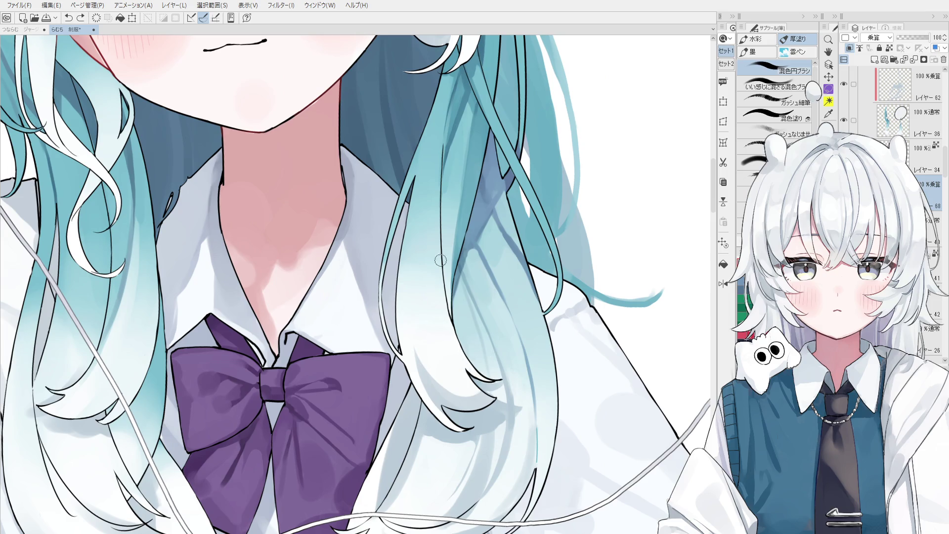
pyautogui.moveTo(474, 352)
pyautogui.mouseDown()
pyautogui.moveTo(450, 345)
pyautogui.moveTo(430, 275)
pyautogui.moveTo(453, 347)
pyautogui.mouseUp()
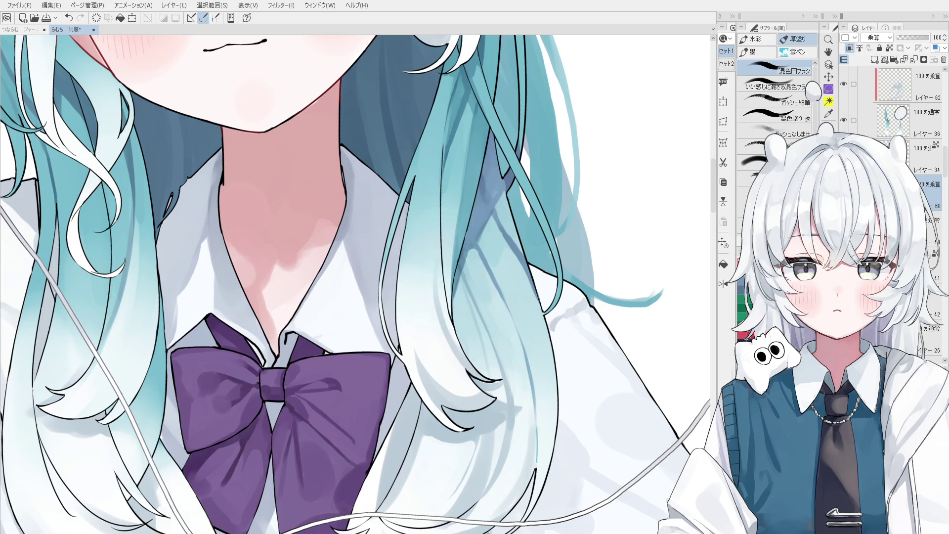
# Reselect the Multiply layer with a smaller brush and brighten the white strands, undoing stray strokes
pyautogui.keyDown('ctrl'); pyautogui.keyDown('shift'); pyautogui.click(439, 312); pyautogui.keyUp('shift'); pyautogui.keyUp('ctrl')
pyautogui.scroll(2, 436, 358)
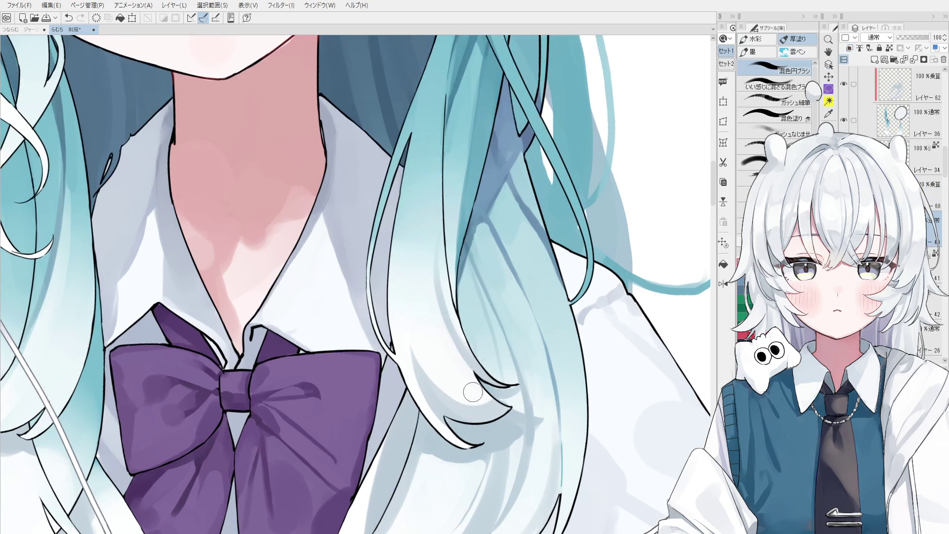
pyautogui.keyDown('ctrl'); pyautogui.keyDown('shift'); pyautogui.click(424, 324); pyautogui.keyUp('shift'); pyautogui.keyUp('ctrl')
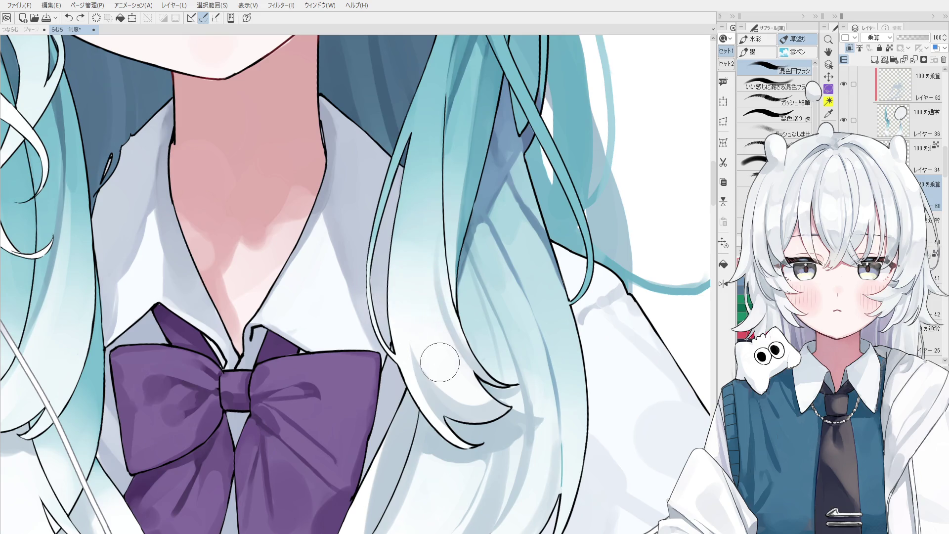
pyautogui.press('[')
pyautogui.press('[')
pyautogui.press('[')
pyautogui.moveTo(443, 377)
pyautogui.mouseDown()
pyautogui.moveTo(470, 391)
pyautogui.moveTo(460, 390)
pyautogui.mouseUp()
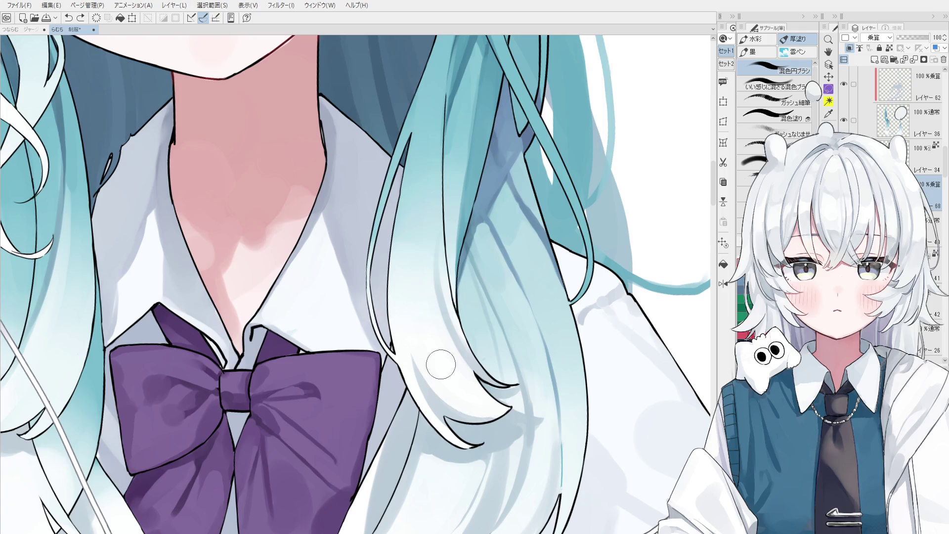
pyautogui.scroll(-3, 448, 376)
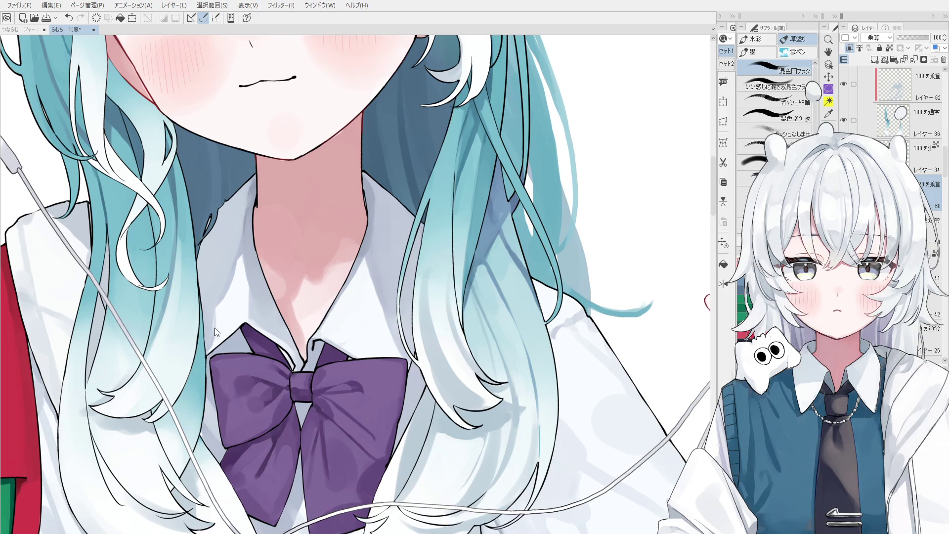
pyautogui.hotkey('ctrl', 'z')
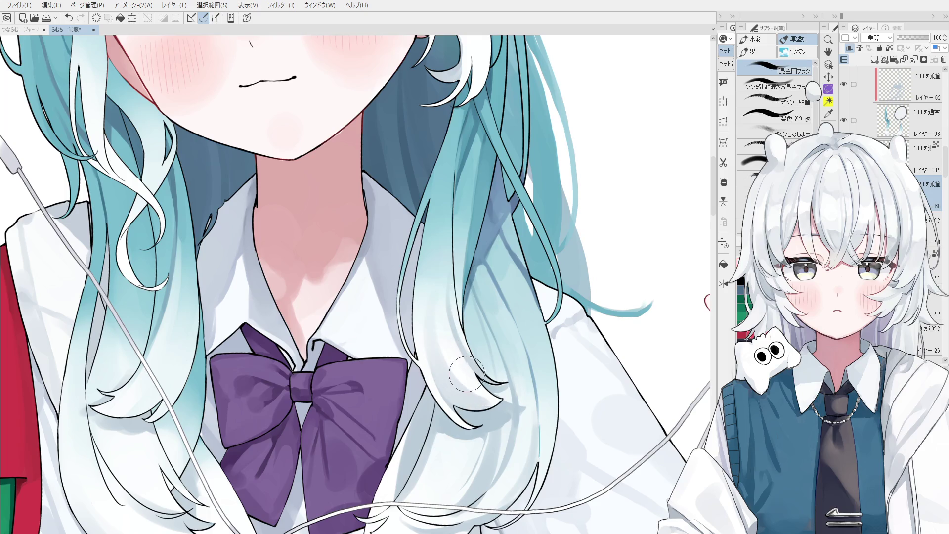
pyautogui.moveTo(462, 349)
pyautogui.mouseDown()
pyautogui.moveTo(435, 307)
pyautogui.moveTo(439, 276)
pyautogui.mouseUp()
pyautogui.hotkey('ctrl', 'z')
# Eyedrop the teal hair colour and blend it down the lower hair
pyautogui.keyDown('alt'); pyautogui.click(457, 226); pyautogui.keyUp('alt')
pyautogui.moveTo(494, 389)
pyautogui.mouseDown()
pyautogui.moveTo(445, 384)
pyautogui.moveTo(498, 391)
pyautogui.mouseUp()
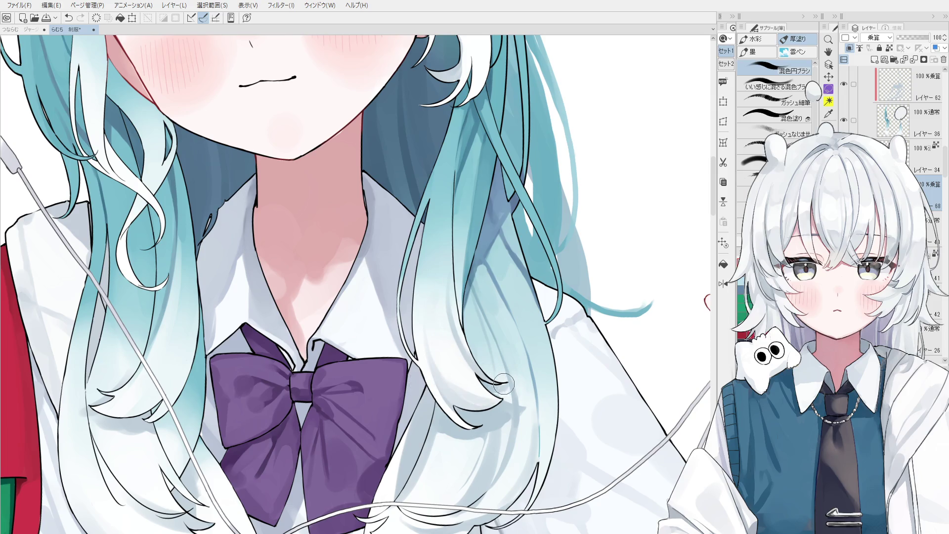
pyautogui.scroll(-1, 499, 391)
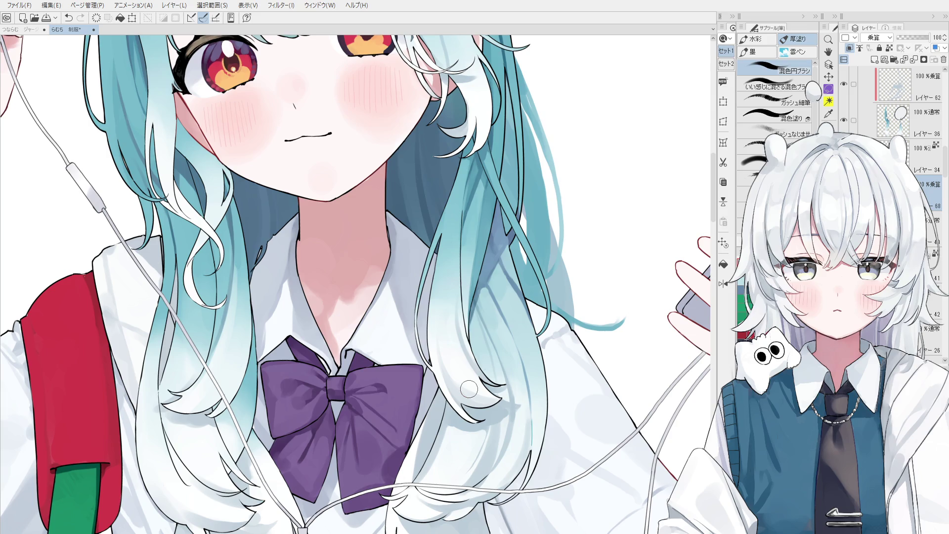
pyautogui.scroll(2, 469, 389)
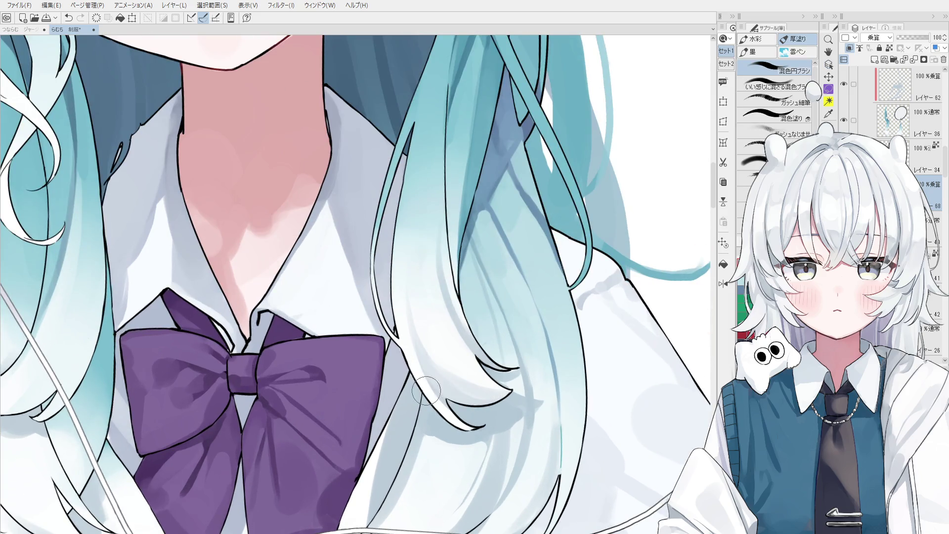
pyautogui.scroll(-2, 454, 403)
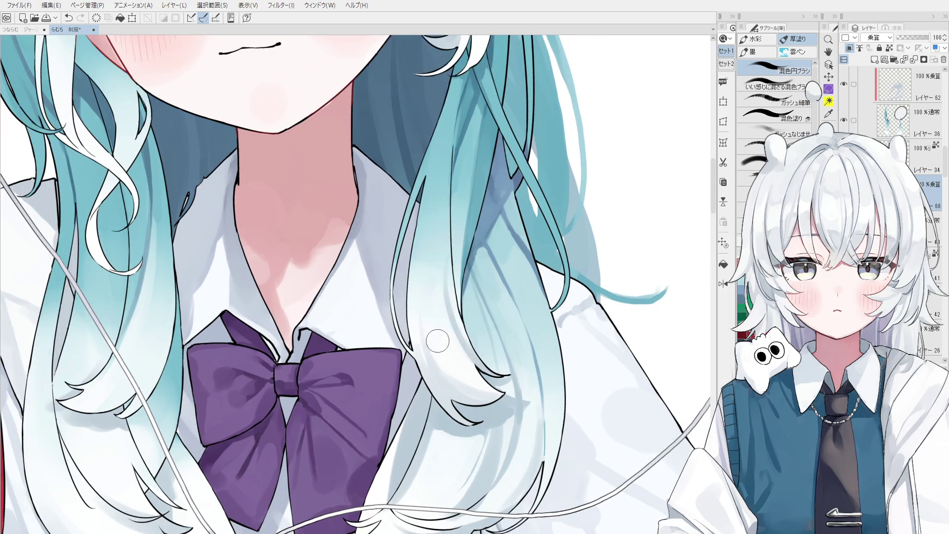
pyautogui.scroll(2, 435, 328)
# Sample hair colours near the purple bow
pyautogui.keyDown('alt'); pyautogui.click(435, 314); pyautogui.keyUp('alt')
pyautogui.keyDown('alt'); pyautogui.click(431, 299); pyautogui.keyUp('alt')
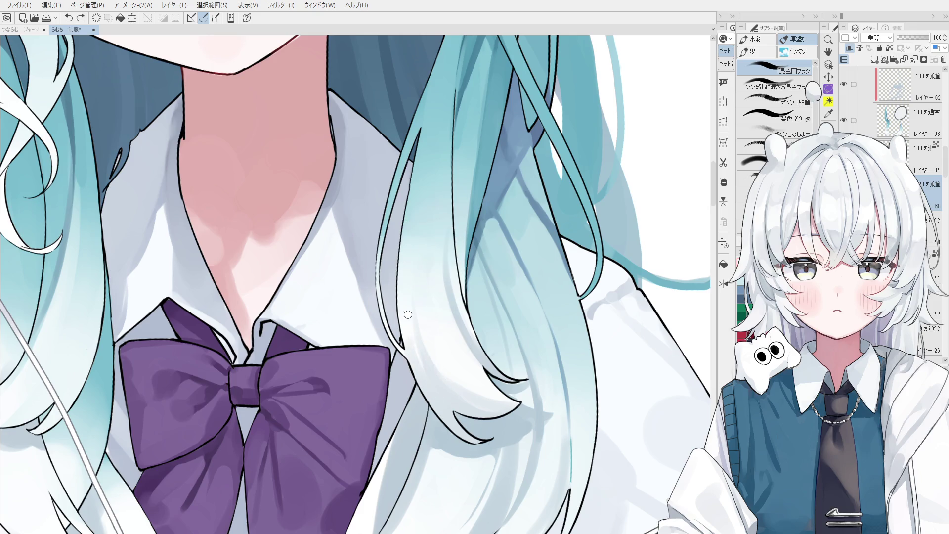
pyautogui.scroll(-1, 450, 376)
pyautogui.keyDown('alt'); pyautogui.click(458, 356); pyautogui.keyUp('alt')
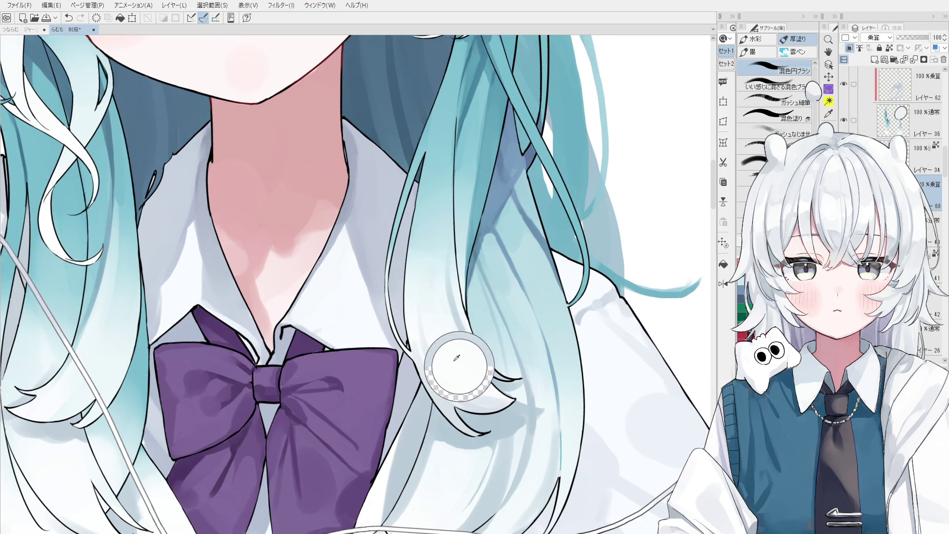
pyautogui.scroll(-1, 482, 409)
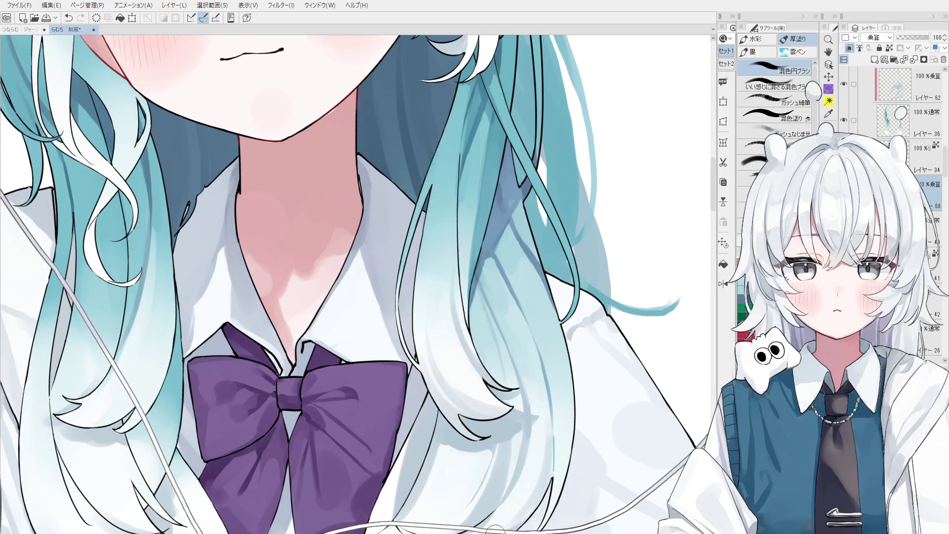
pyautogui.scroll(-2, 521, 375)
pyautogui.press('o')
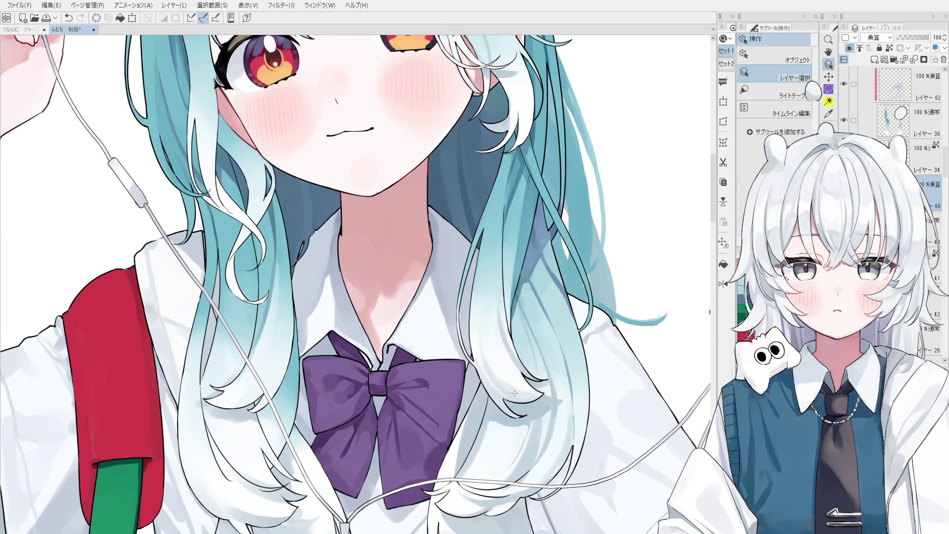
pyautogui.moveTo(275, 367); pyautogui.dragTo(356, 374)
pyautogui.click(356, 375)
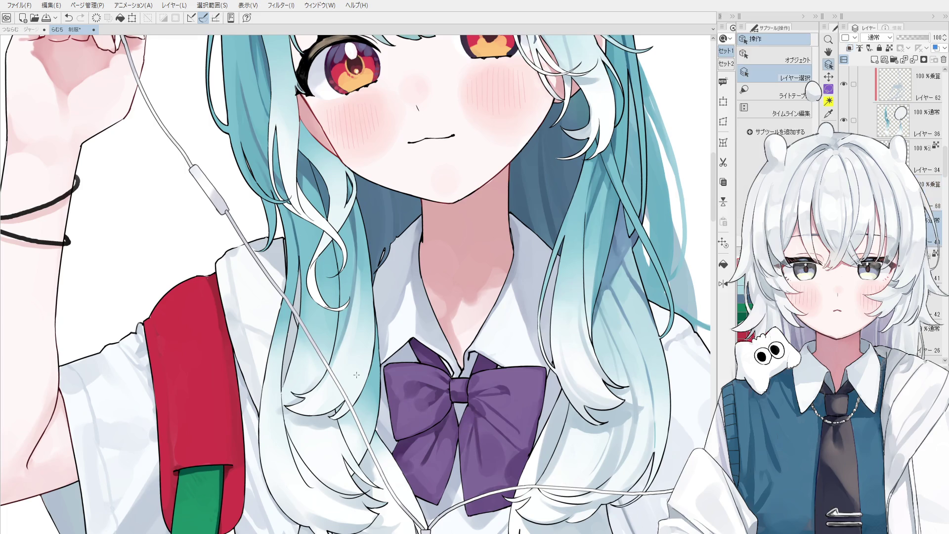
pyautogui.click(619, 402)
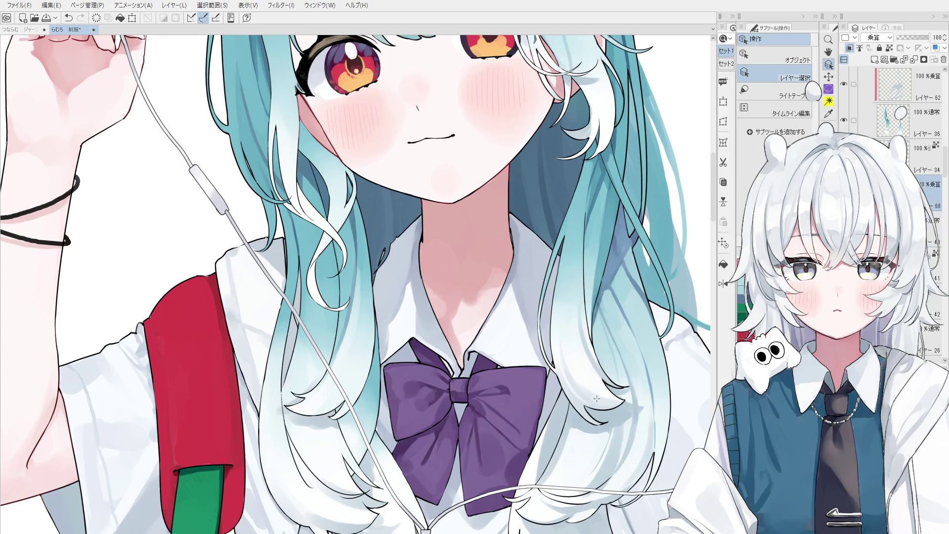
pyautogui.press('b')
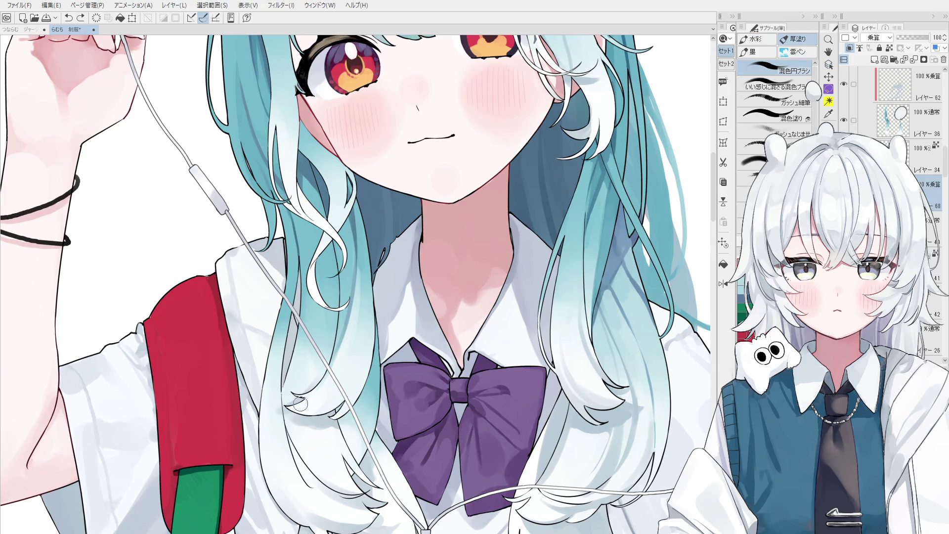
pyautogui.press(']')
pyautogui.press(']')
pyautogui.press(']')
pyautogui.hotkey('ctrl', 'z')
pyautogui.hotkey('ctrl', 'y')
pyautogui.hotkey('ctrl', 'z')
pyautogui.hotkey('ctrl', 'y')
pyautogui.hotkey('ctrl', 'z')
pyautogui.hotkey('ctrl', 'y')
pyautogui.hotkey('ctrl', 'z')
pyautogui.hotkey('ctrl', 'y')
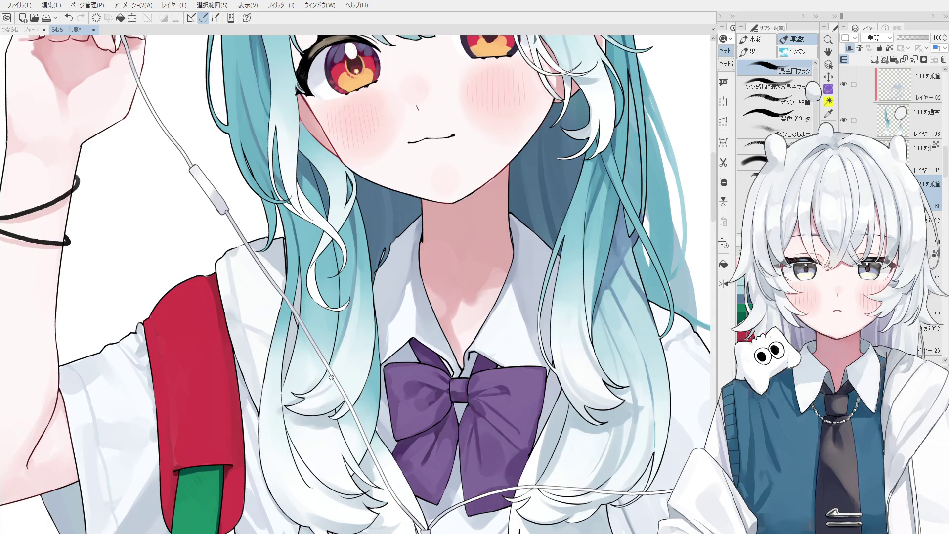
pyautogui.press(']')
pyautogui.press(']')
pyautogui.press(']')
pyautogui.press('[')
pyautogui.press('[')
pyautogui.press('[')
pyautogui.scroll(3, 340, 410)
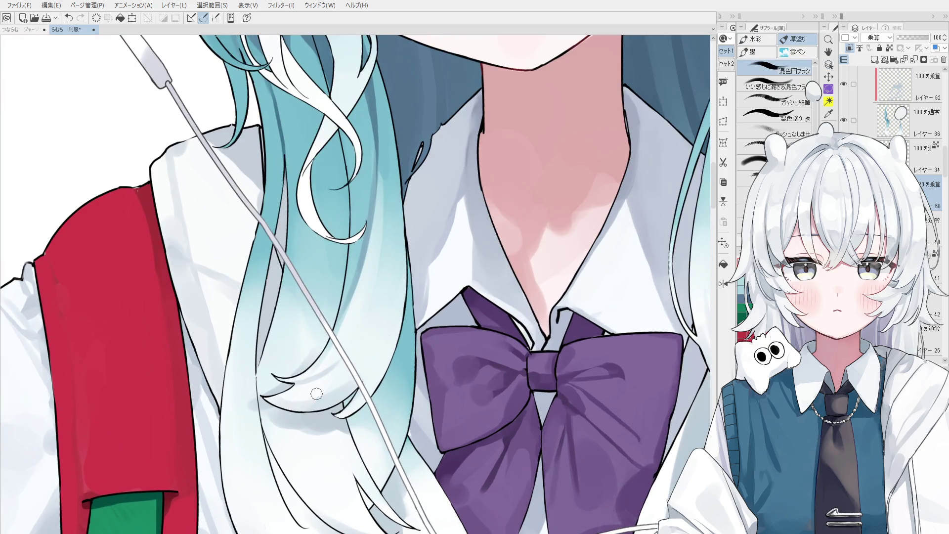
# Enlarge the brush and try a stroke down the hair strand, then undo it
pyautogui.press(']')
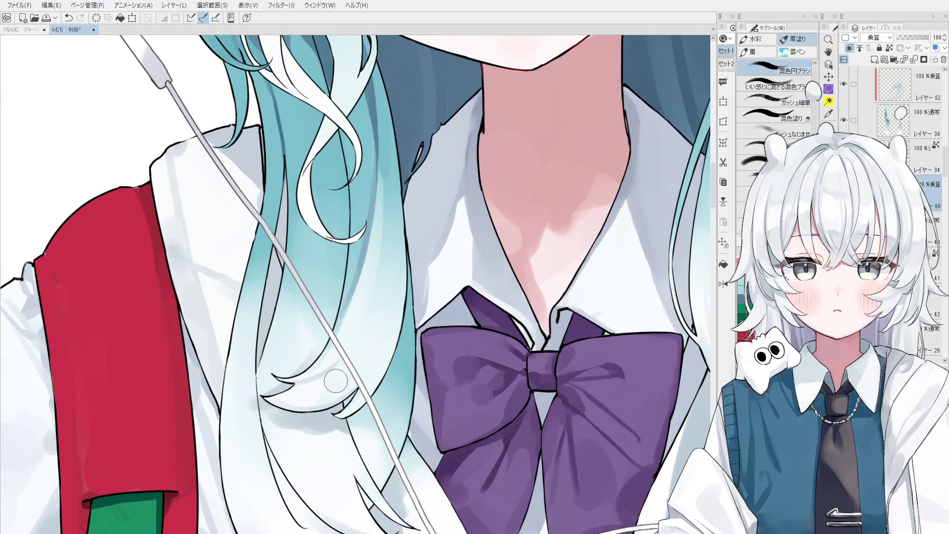
pyautogui.scroll(-1, 381, 361)
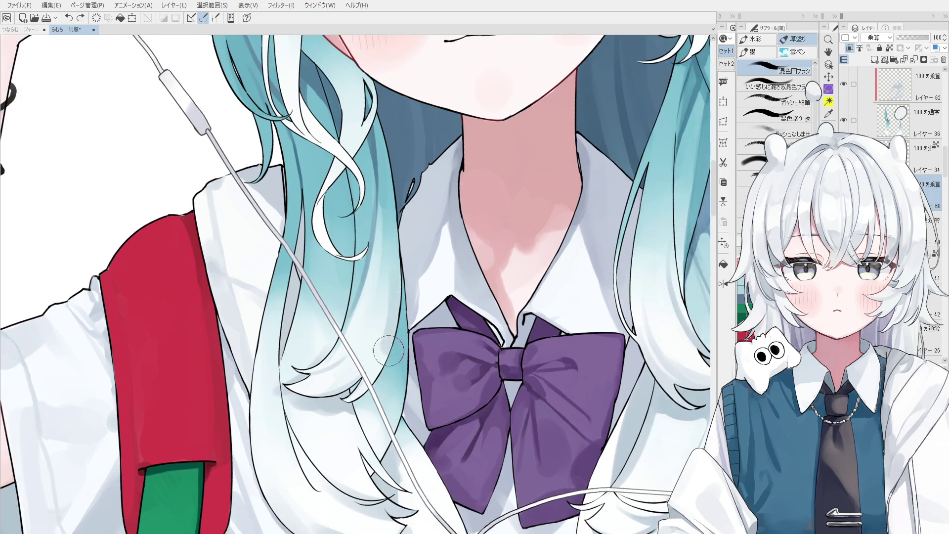
pyautogui.scroll(-2, 395, 330)
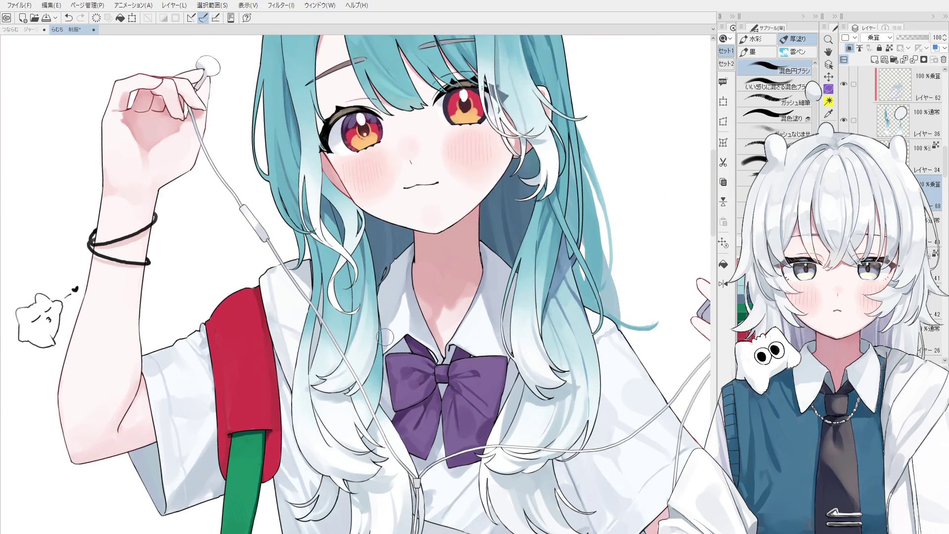
pyautogui.scroll(-1, 384, 289)
pyautogui.moveTo(369, 255); pyautogui.dragTo(372, 364)
pyautogui.hotkey('ctrl', 'z')
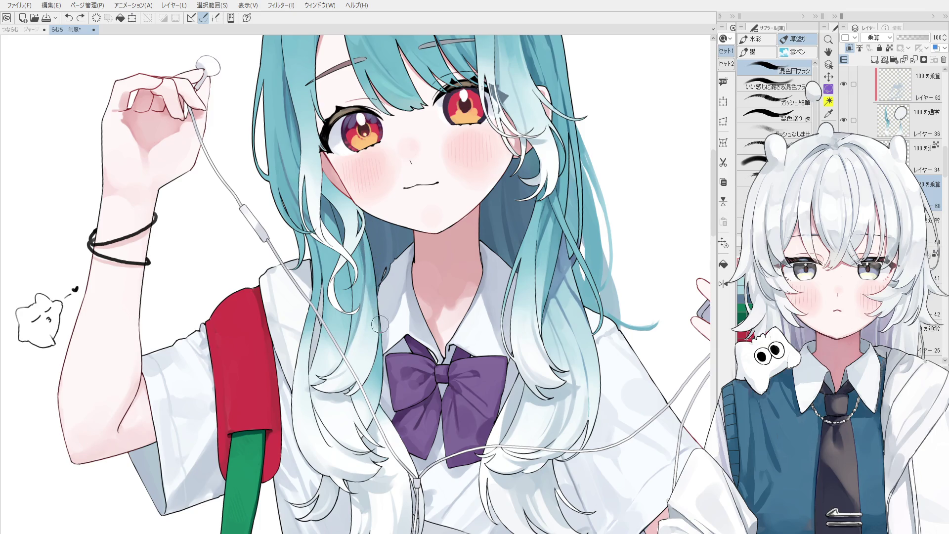
# Flip the canvas horizontally and repaint the long teal strand beside her face
pyautogui.press('h')
pyautogui.scroll(3, 341, 231)
pyautogui.hotkey('ctrl', 'z')
pyautogui.moveTo(341, 245); pyautogui.dragTo(341, 351)
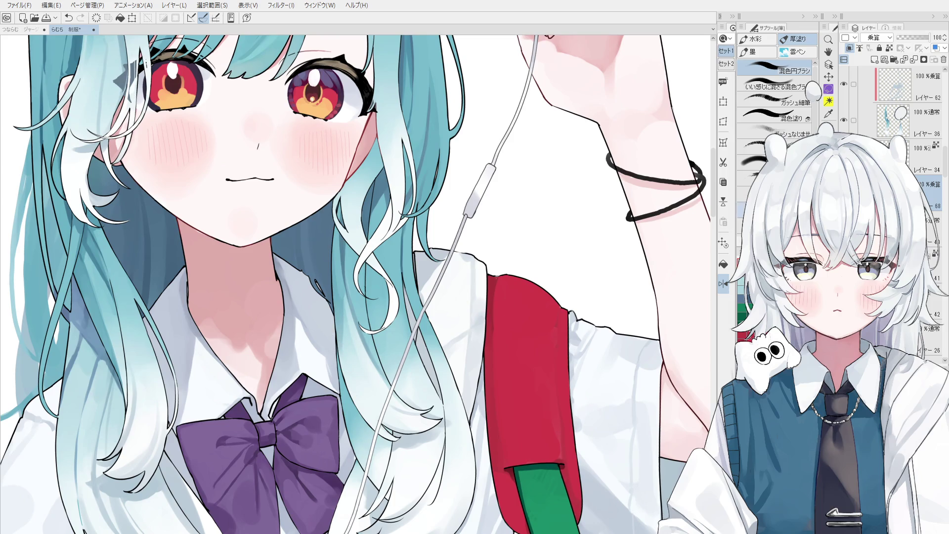
pyautogui.scroll(2, 346, 296)
pyautogui.keyDown('ctrl'); pyautogui.keyDown('shift'); pyautogui.click(343, 303); pyautogui.keyUp('shift'); pyautogui.keyUp('ctrl')
pyautogui.press('e')
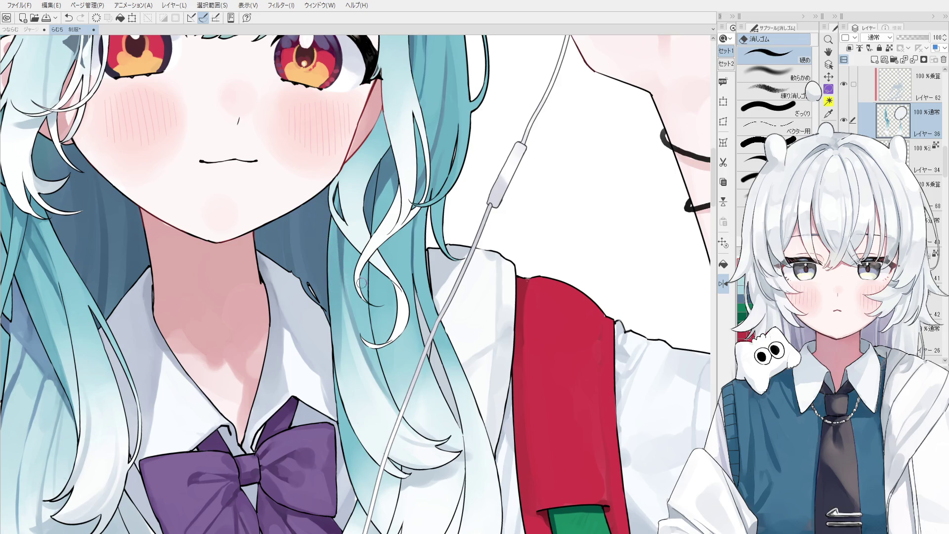
pyautogui.press('o')
pyautogui.click(337, 331)
pyautogui.press('e')
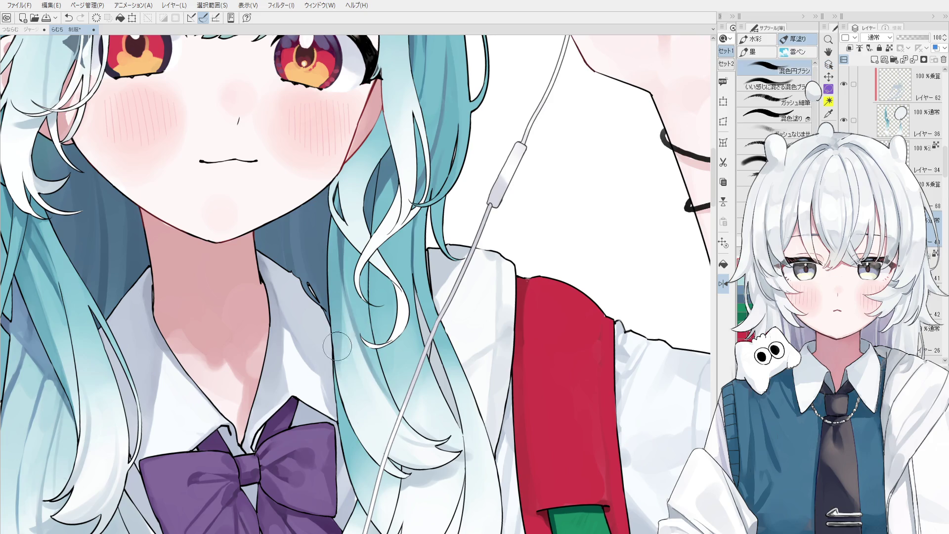
pyautogui.press('e')
pyautogui.press('e')
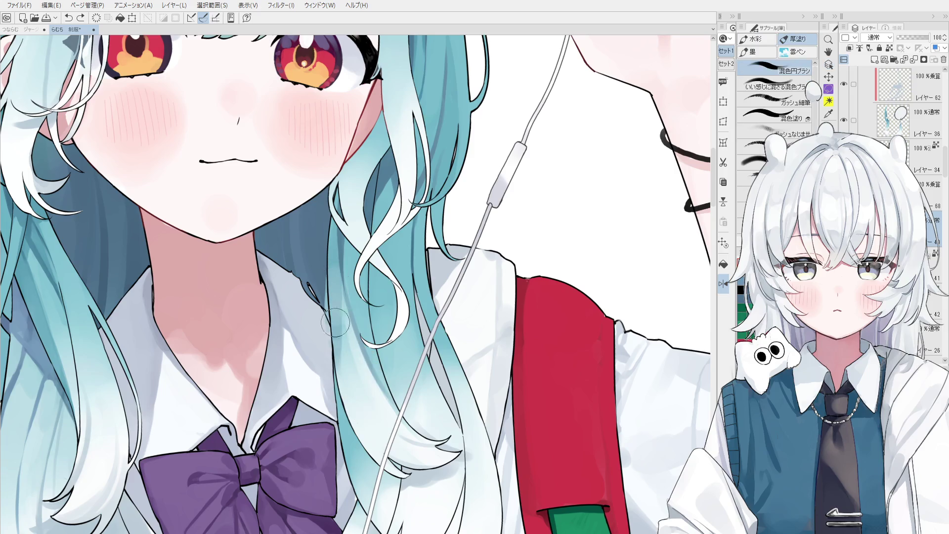
pyautogui.press('e')
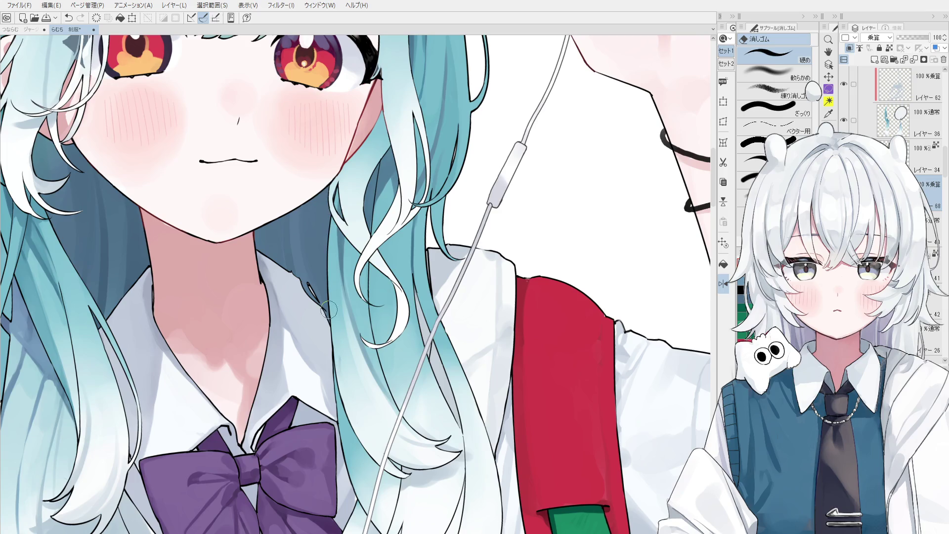
pyautogui.scroll(-1, 330, 343)
pyautogui.press('o')
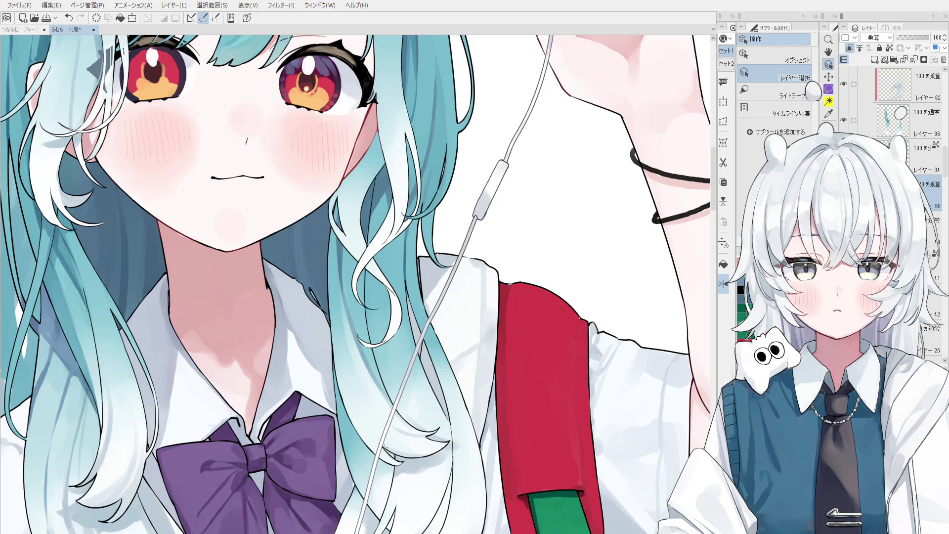
# Retry the small white hair curl, then blend a light stroke onto the hair tip with a smaller brush
pyautogui.press('b')
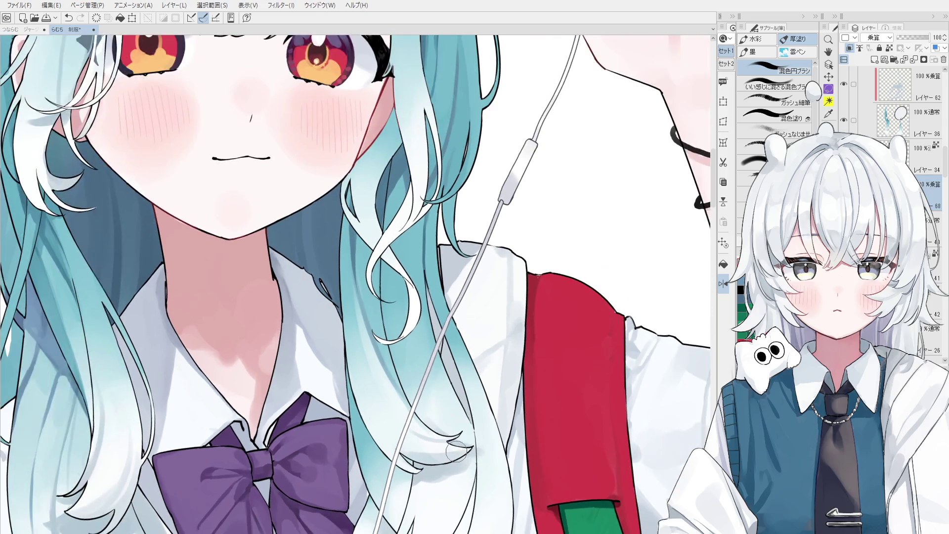
pyautogui.moveTo(456, 451)
pyautogui.mouseDown()
pyautogui.moveTo(465, 438)
pyautogui.moveTo(456, 448)
pyautogui.mouseUp()
pyautogui.hotkey('ctrl', 'z')
pyautogui.hotkey('ctrl', 'z')
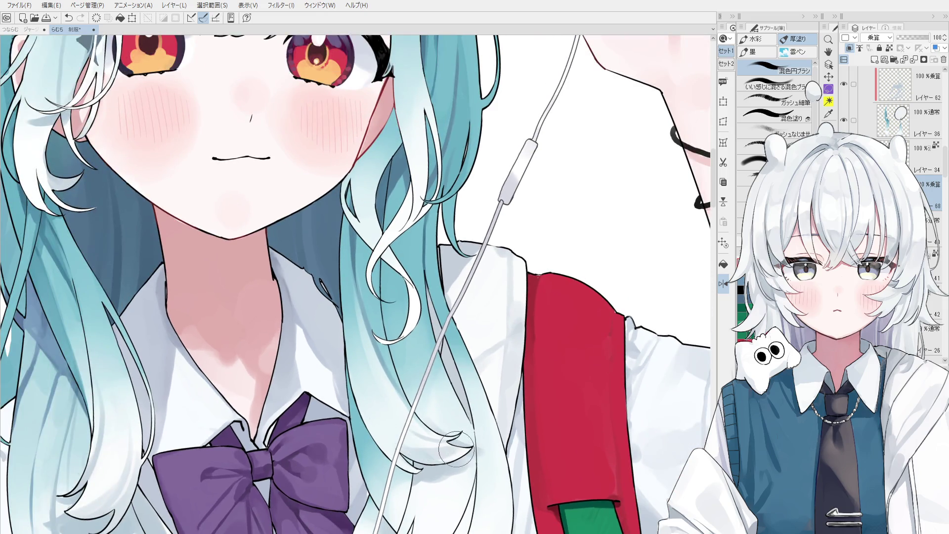
pyautogui.scroll(1, 448, 448)
pyautogui.scroll(2, 427, 446)
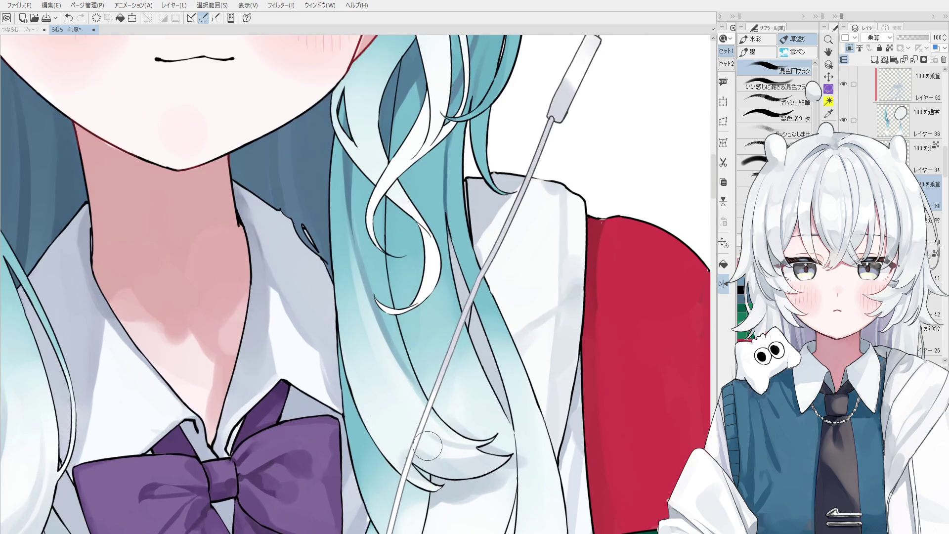
pyautogui.press('[')
pyautogui.press('[')
pyautogui.press('[')
pyautogui.moveTo(419, 456); pyautogui.dragTo(491, 453)
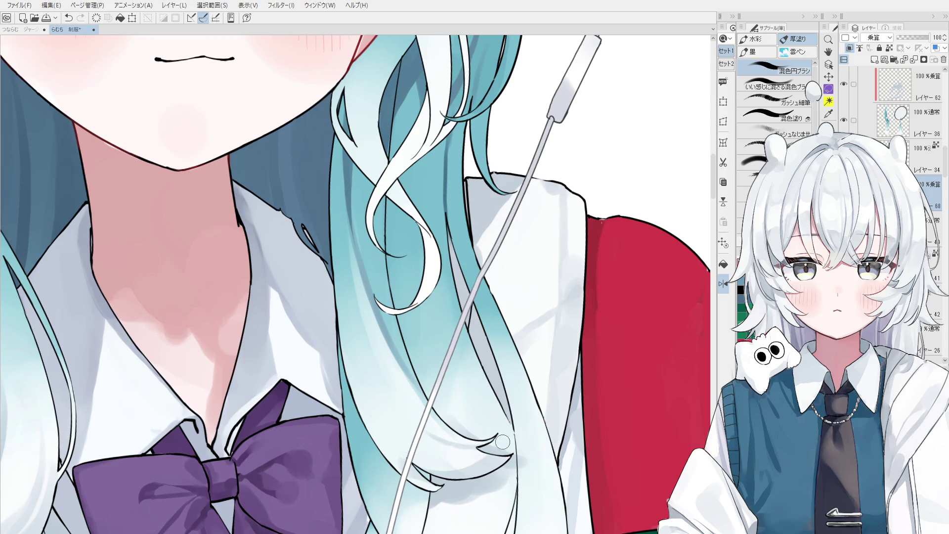
# With an even smaller blending brush, paint and soften strokes along the lower teal hair strands
pyautogui.scroll(-1, 503, 442)
pyautogui.press('[')
pyautogui.press('[')
pyautogui.press('[')
pyautogui.moveTo(377, 389); pyautogui.dragTo(402, 445)
pyautogui.hotkey('ctrl', 'z')
pyautogui.moveTo(382, 411)
pyautogui.mouseDown()
pyautogui.moveTo(401, 454)
pyautogui.moveTo(438, 477)
pyautogui.mouseUp()
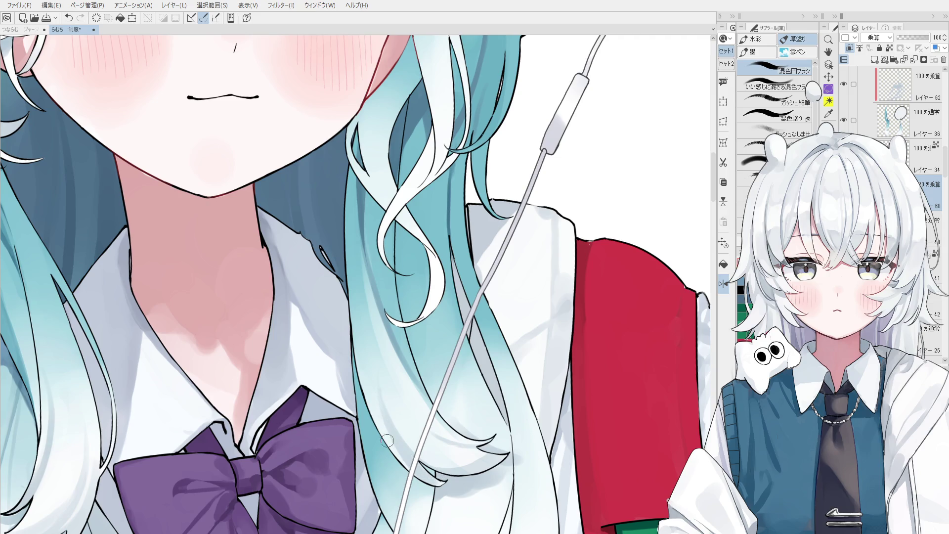
pyautogui.moveTo(370, 385); pyautogui.dragTo(409, 470)
# Retry the long hair stroke, remove the whitish blend, and eyedrop the teal hair colour
pyautogui.scroll(-3, 382, 384)
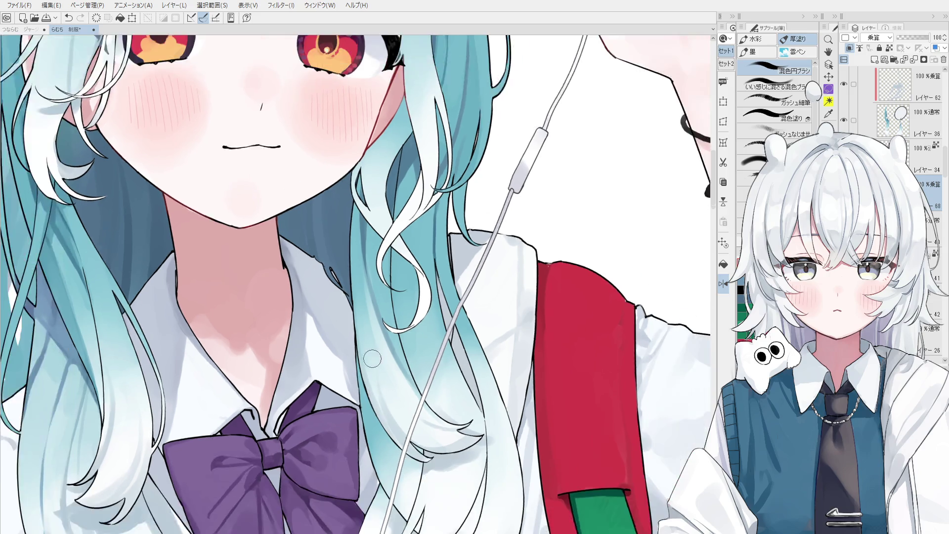
pyautogui.hotkey('ctrl', 'z')
pyautogui.moveTo(365, 248); pyautogui.dragTo(390, 413)
pyautogui.hotkey('ctrl', 'z')
pyautogui.moveTo(367, 354); pyautogui.dragTo(404, 430)
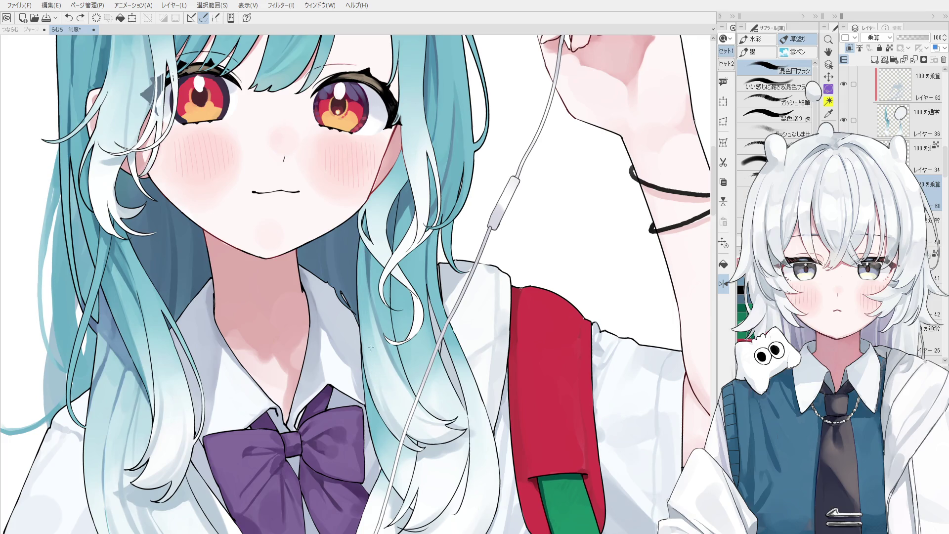
pyautogui.hotkey('ctrl', 'z')
pyautogui.keyDown('alt'); pyautogui.click(372, 330); pyautogui.keyUp('alt')
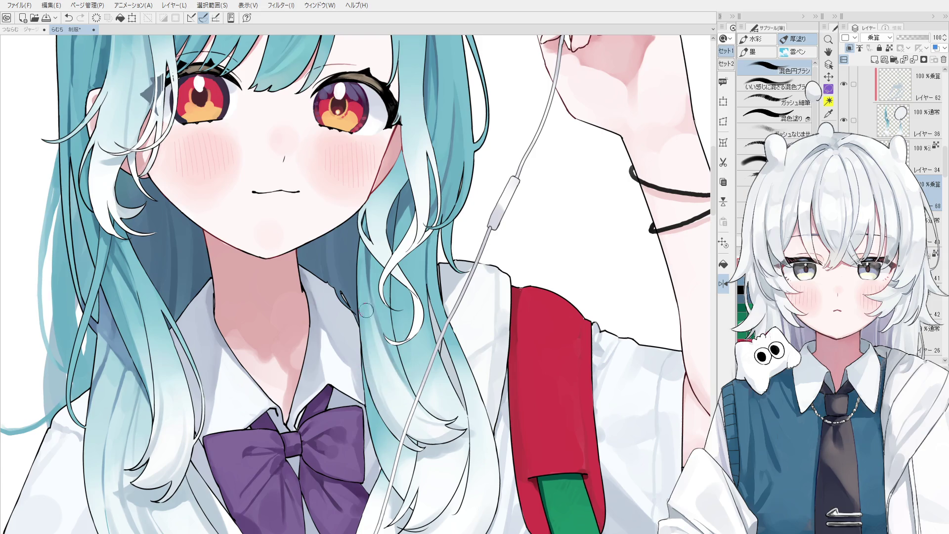
pyautogui.keyDown('alt'); pyautogui.click(382, 392); pyautogui.keyUp('alt')
pyautogui.hotkey('ctrl', '-')
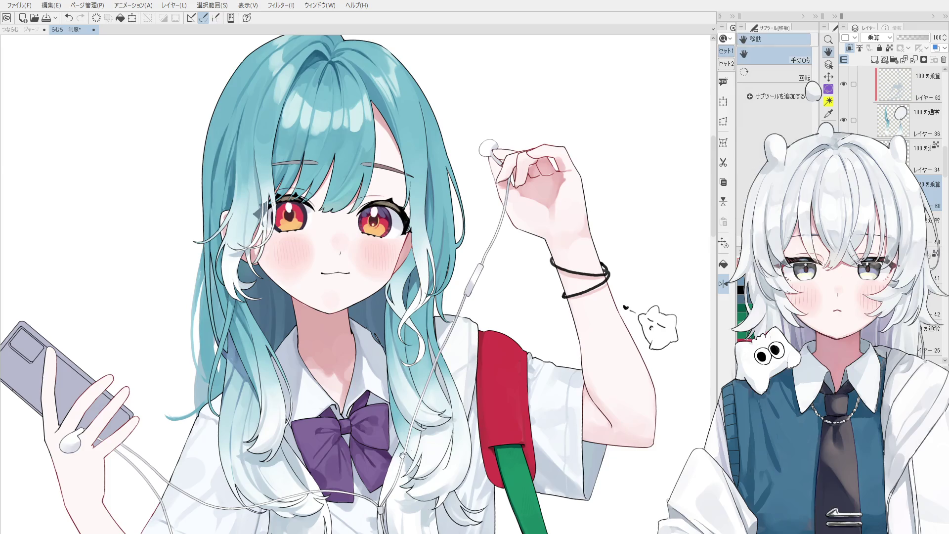
pyautogui.hotkey('ctrl', '+')
pyautogui.hotkey('ctrl', '+')
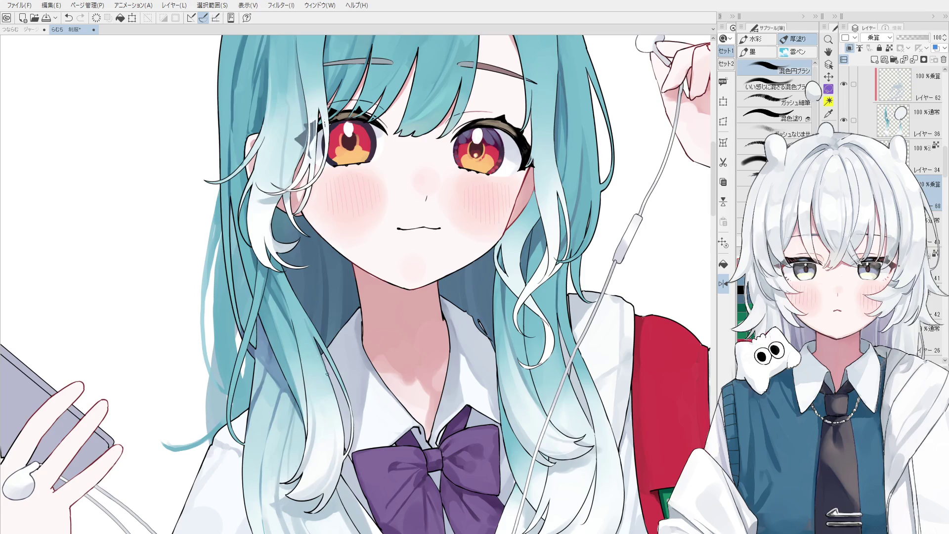
pyautogui.hotkey('ctrl', '-')
pyautogui.hotkey('ctrl', '-')
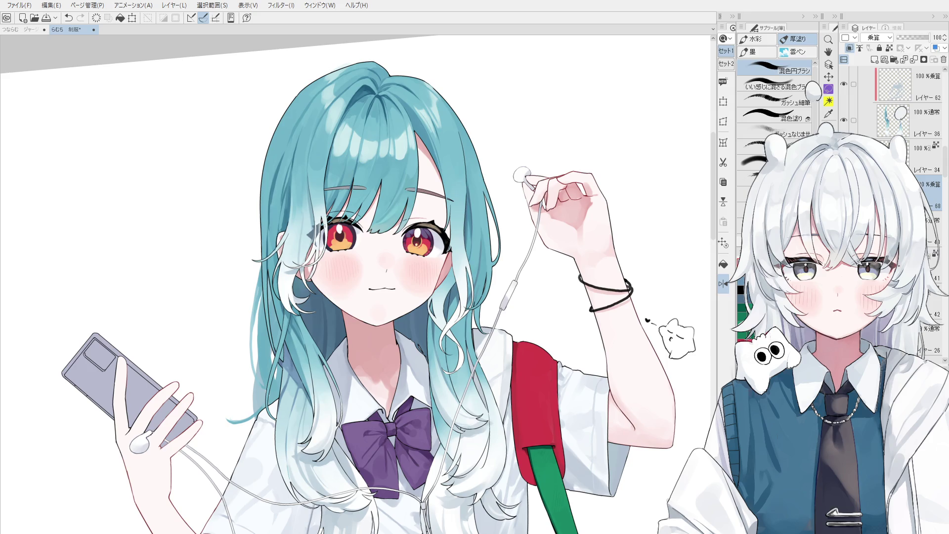
# Select the red bag strap layer and try darker red strap shading, then undo it
pyautogui.keyDown('ctrl'); pyautogui.keyDown('shift'); pyautogui.click(547, 403); pyautogui.keyUp('shift'); pyautogui.keyUp('ctrl')
pyautogui.scroll(2, 546, 410)
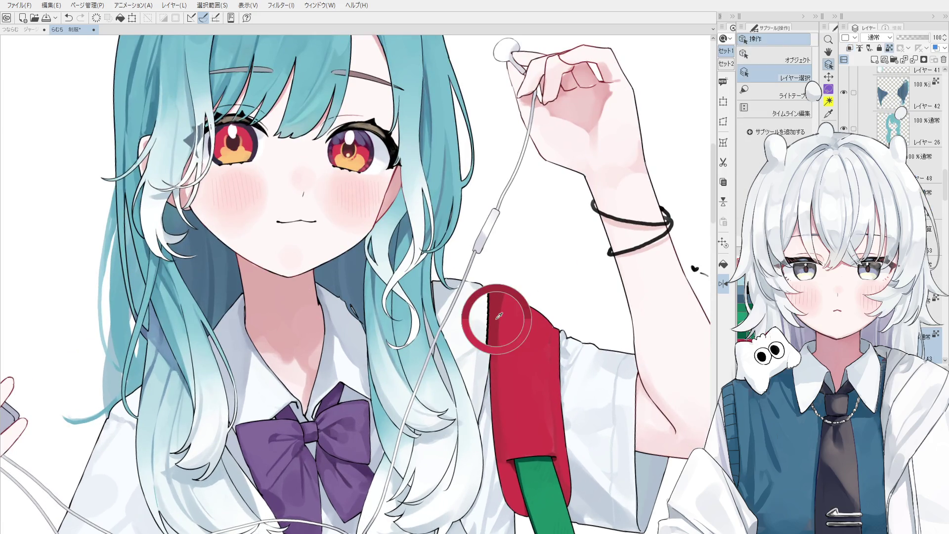
pyautogui.moveTo(522, 346); pyautogui.dragTo(522, 405)
pyautogui.hotkey('ctrl', 'z')
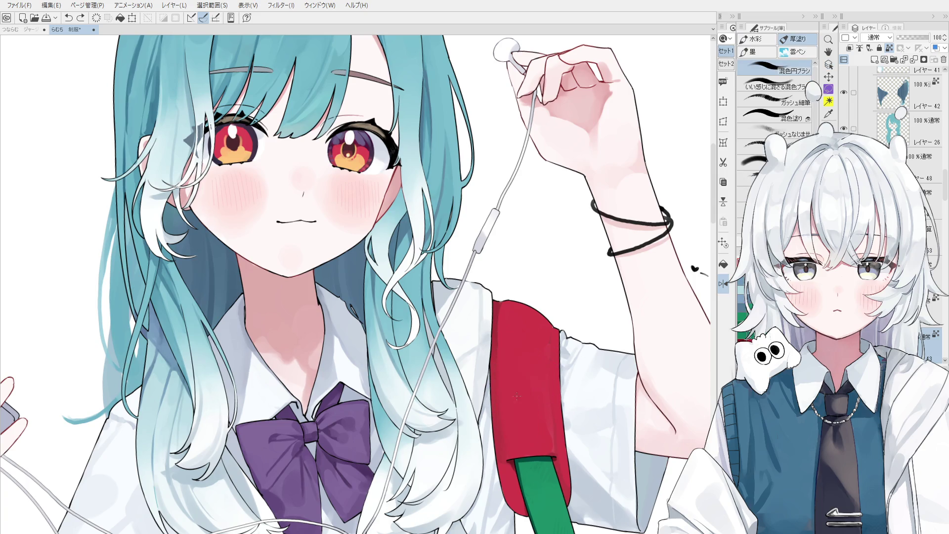
pyautogui.scroll(-1, 524, 368)
pyautogui.scroll(-3, 523, 362)
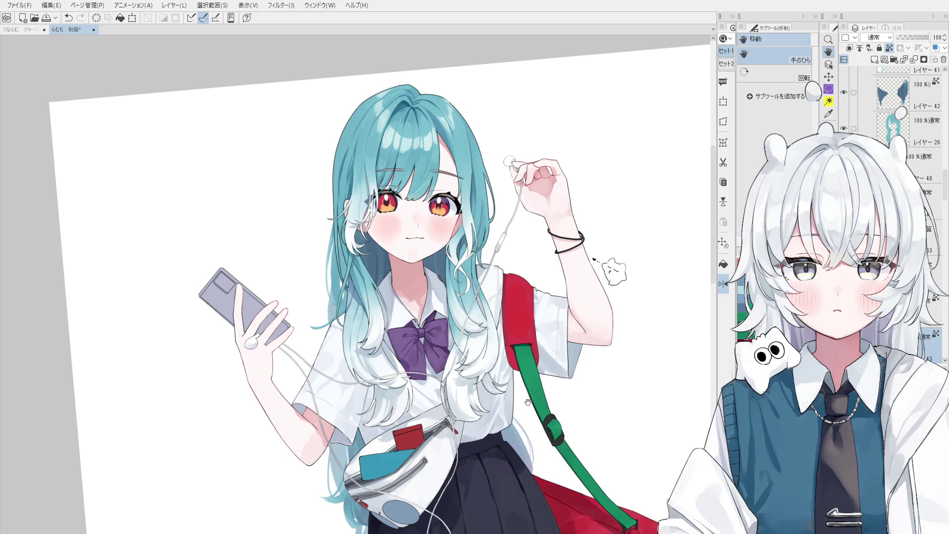
# Zoom in on the shirt and bow and undo the last paint stroke
pyautogui.scroll(5, 338, 376)
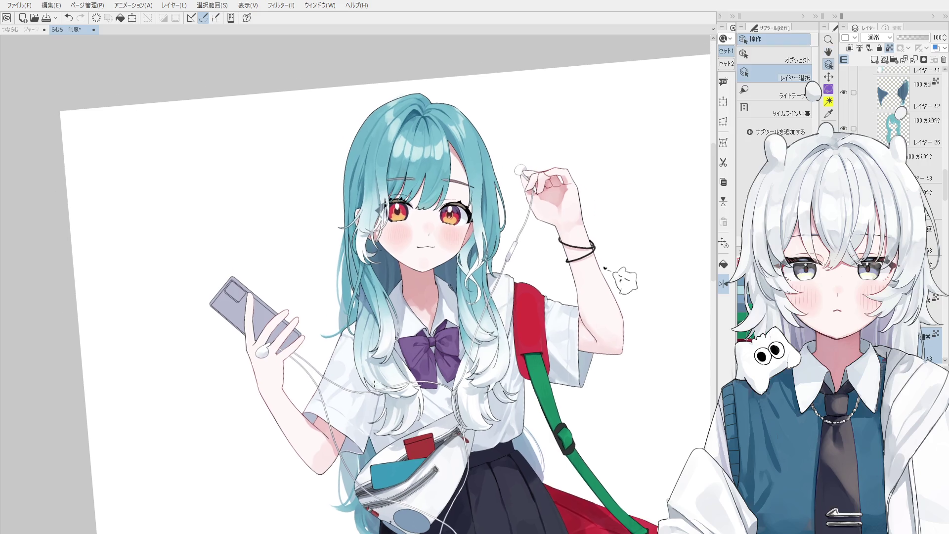
pyautogui.press('b')
pyautogui.hotkey('ctrl', 'z')
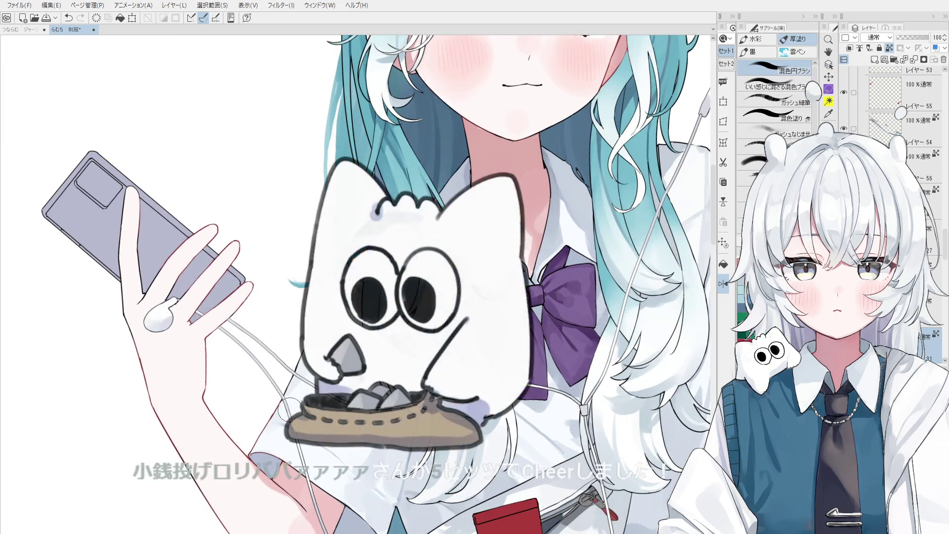
# Undo a small stroke and zoom out until the full figure, waist bag and skirt are visible
pyautogui.press('ctrl')
pyautogui.moveTo(300, 386); pyautogui.dragTo(312, 387)
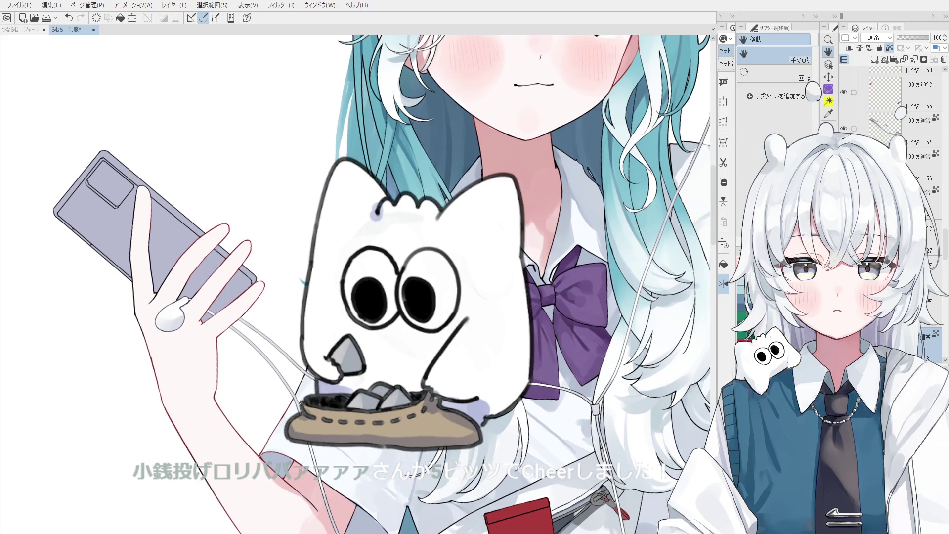
pyautogui.press('ctrl')
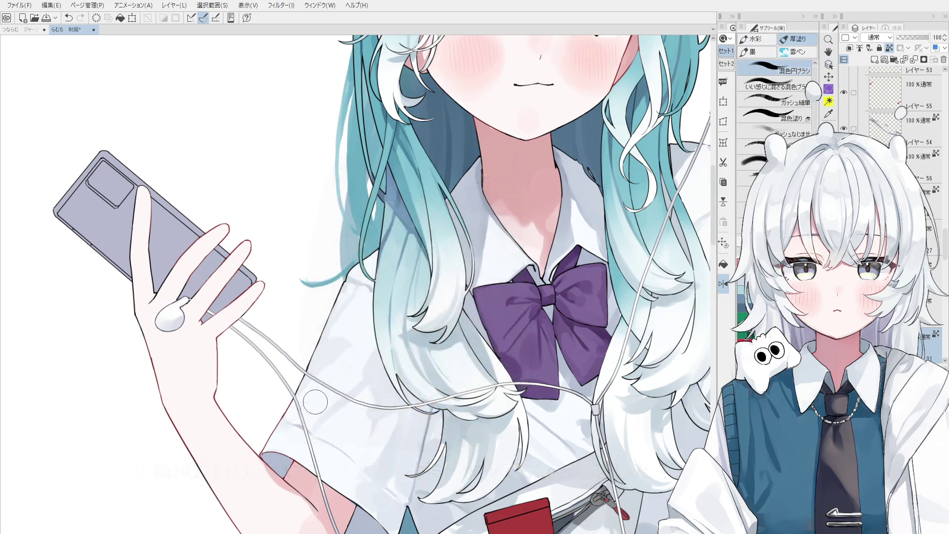
pyautogui.scroll(-2, 315, 393)
pyautogui.scroll(3, 315, 393)
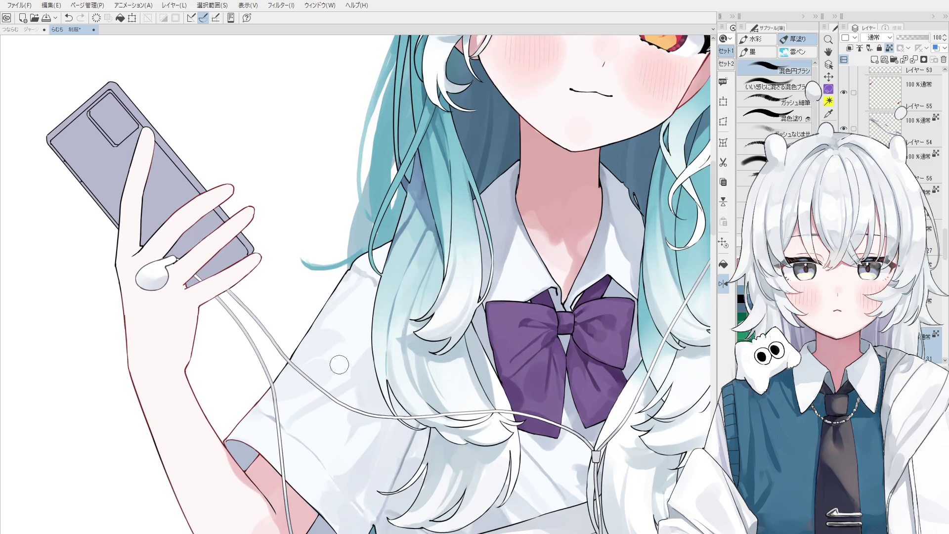
pyautogui.scroll(-3, 341, 346)
pyautogui.hotkey('ctrl', 'z')
pyautogui.press('h')
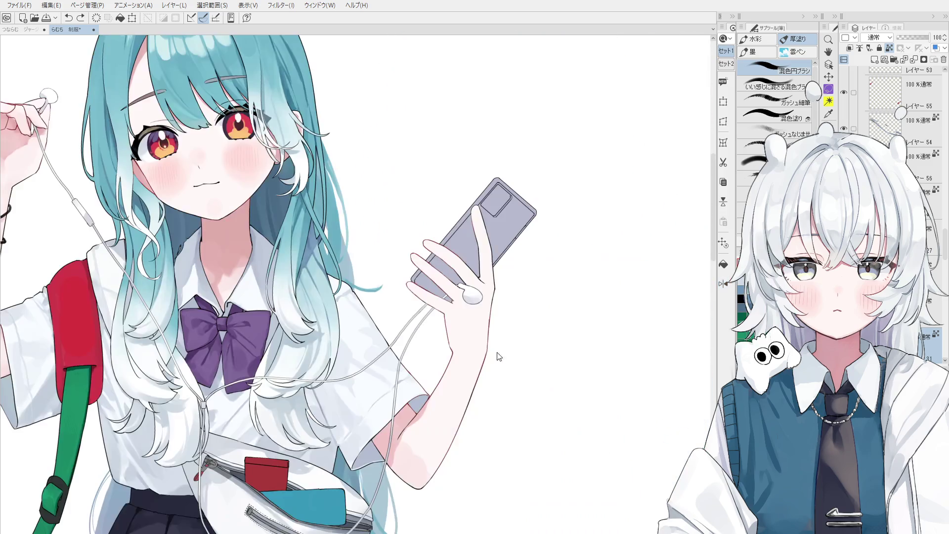
pyautogui.scroll(3, 448, 366)
pyautogui.scroll(-1, 448, 366)
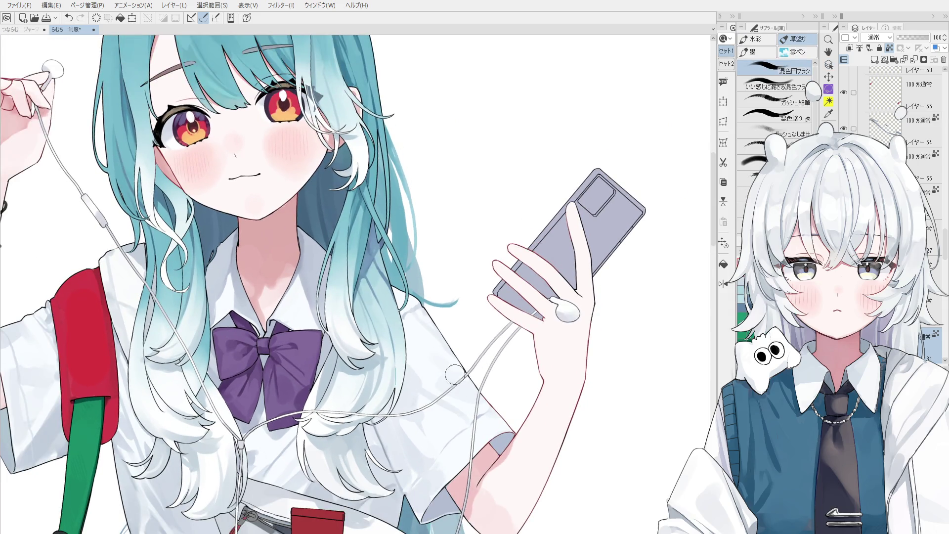
pyautogui.scroll(-1, 475, 394)
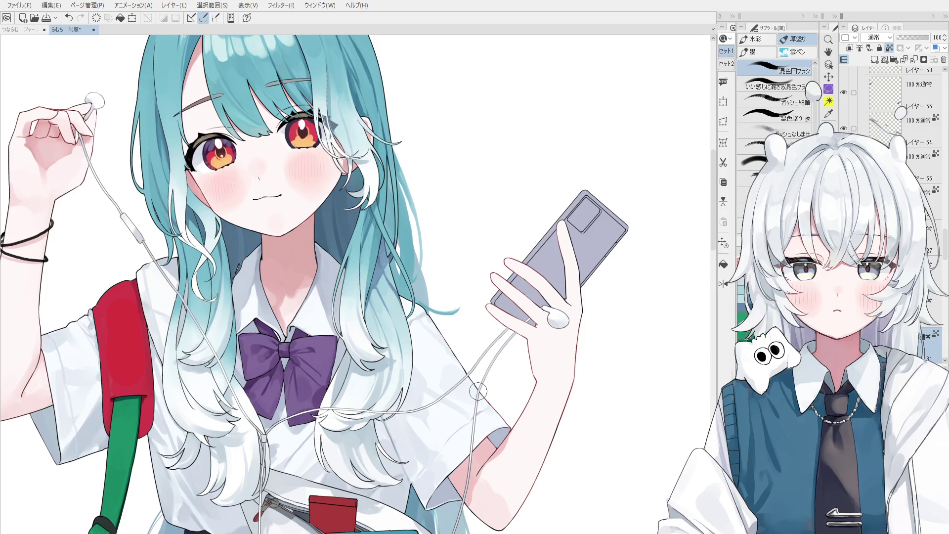
pyautogui.scroll(-5, 478, 392)
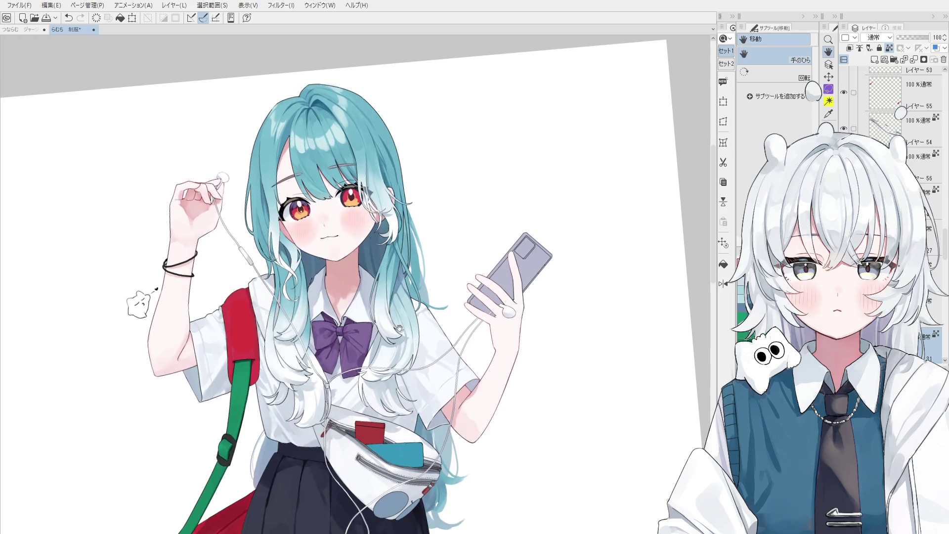
# Rotate the view onto the whole figure and undo a few recent strokes
pyautogui.moveTo(478, 392); pyautogui.dragTo(435, 327)
pyautogui.press('o')
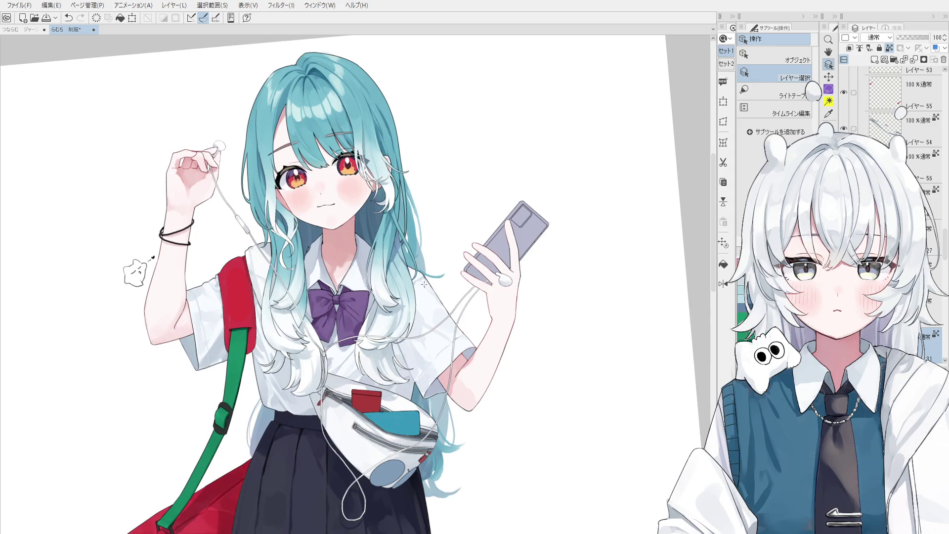
pyautogui.scroll(5, 424, 285)
pyautogui.press('b')
pyautogui.hotkey('ctrl', 'z')
pyautogui.hotkey('ctrl', 'y')
pyautogui.hotkey('ctrl', 'z')
pyautogui.hotkey('ctrl', 'y')
pyautogui.scroll(-3, 419, 261)
pyautogui.scroll(2, 422, 273)
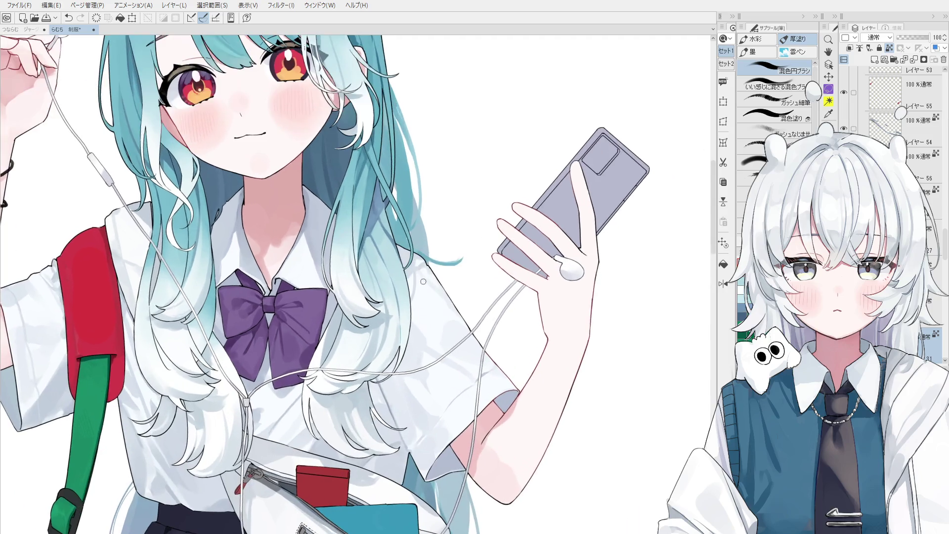
# Draw a short dark line along the shirt sleeve edge at the shoulder
pyautogui.moveTo(406, 243); pyautogui.dragTo(459, 319)
pyautogui.scroll(-1, 440, 297)
pyautogui.hotkey('ctrl', 'z')
pyautogui.moveTo(428, 284); pyautogui.dragTo(458, 319)
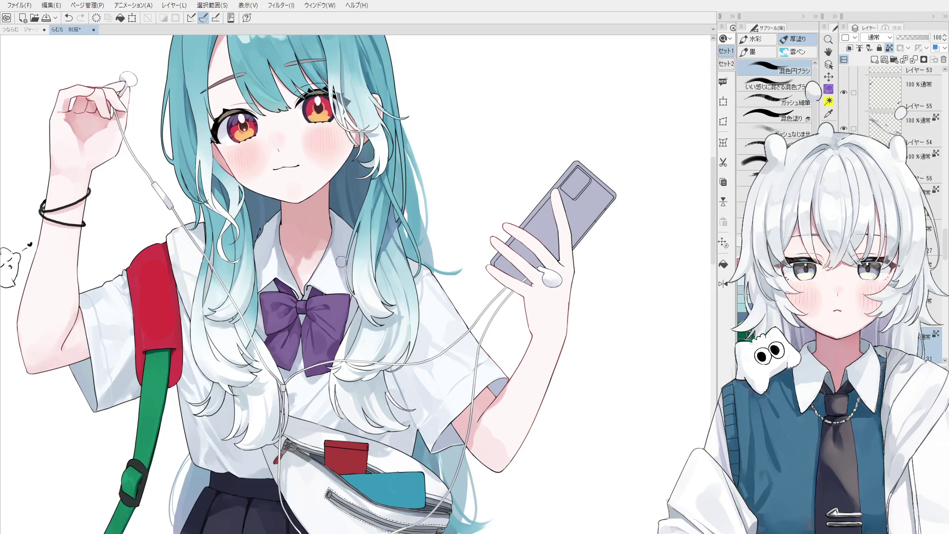
pyautogui.press('o')
pyautogui.scroll(2, 340, 239)
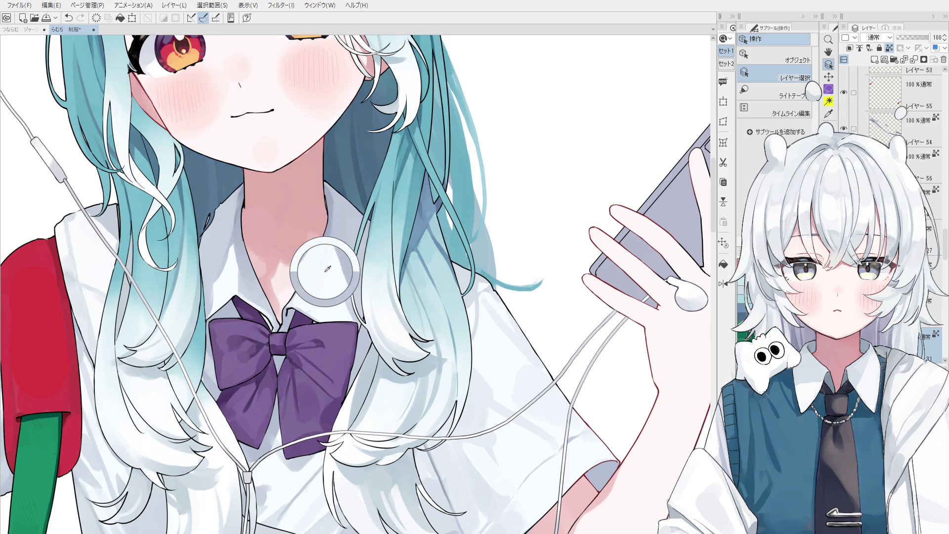
pyautogui.press('b')
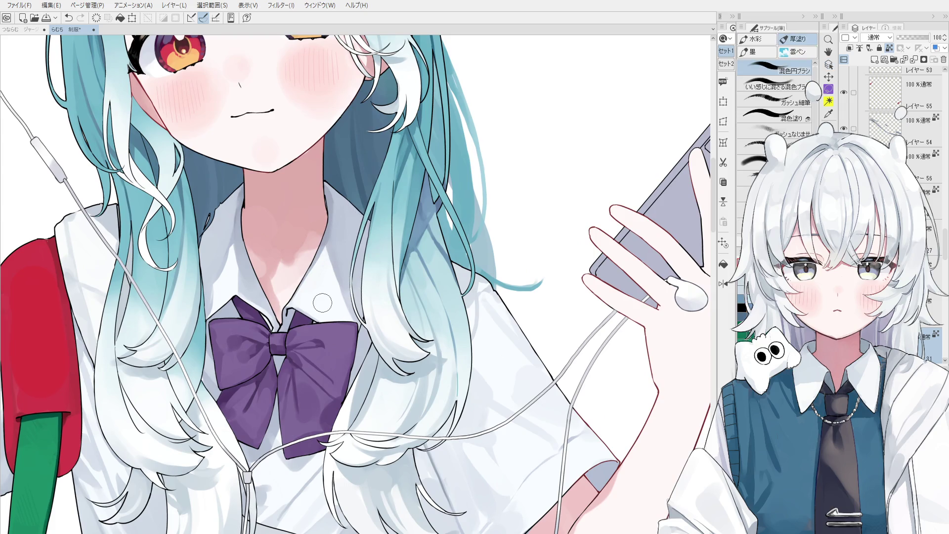
pyautogui.press('o')
pyautogui.scroll(1, 323, 303)
pyautogui.click(342, 269)
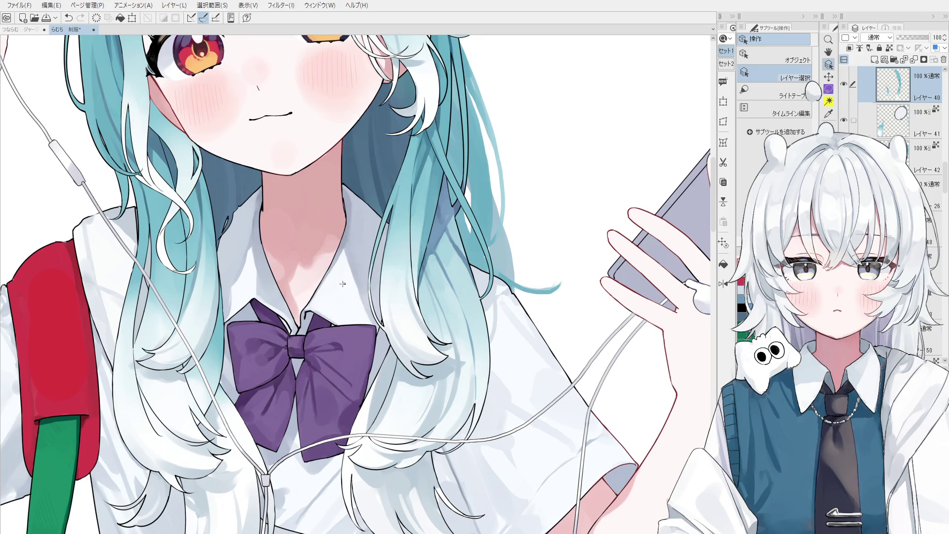
pyautogui.click(345, 283)
pyautogui.press('b')
pyautogui.scroll(1, 341, 277)
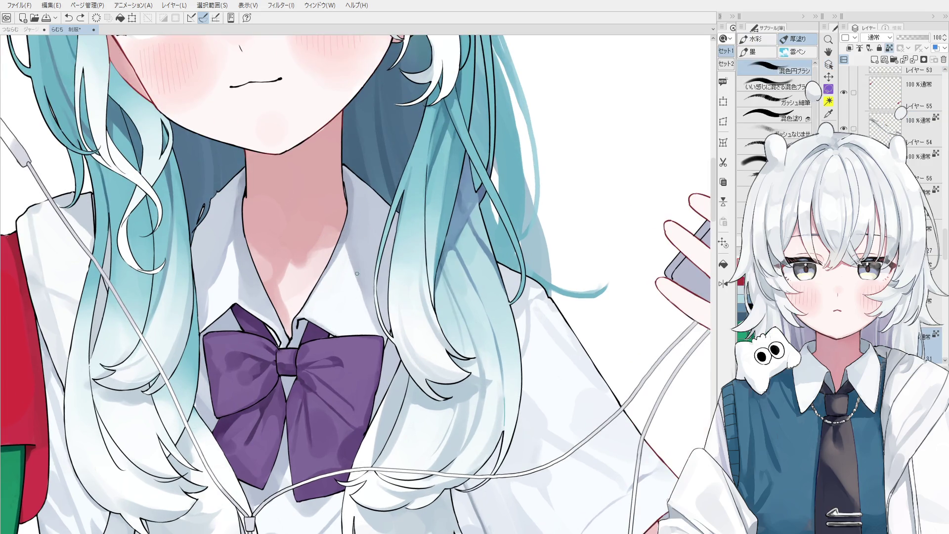
pyautogui.scroll(-1, 366, 277)
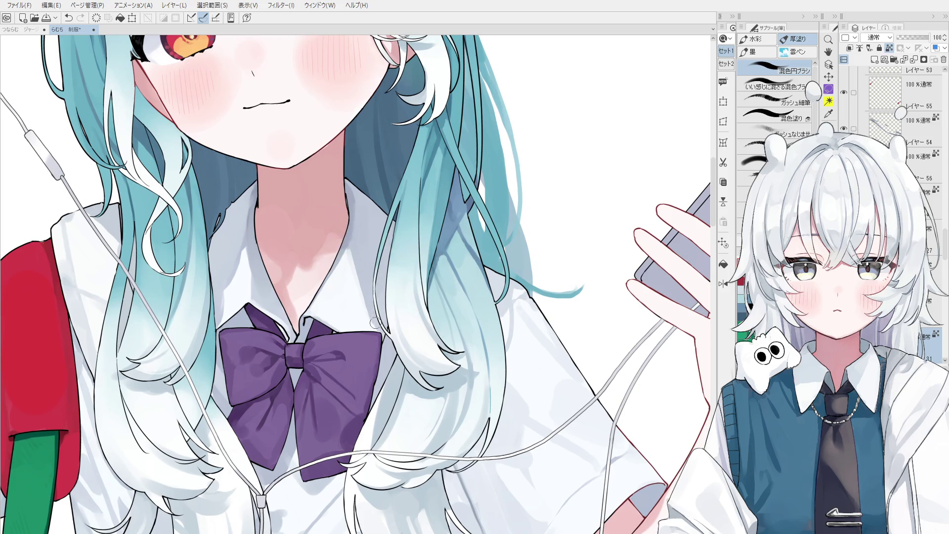
pyautogui.hotkey('ctrl', 'z')
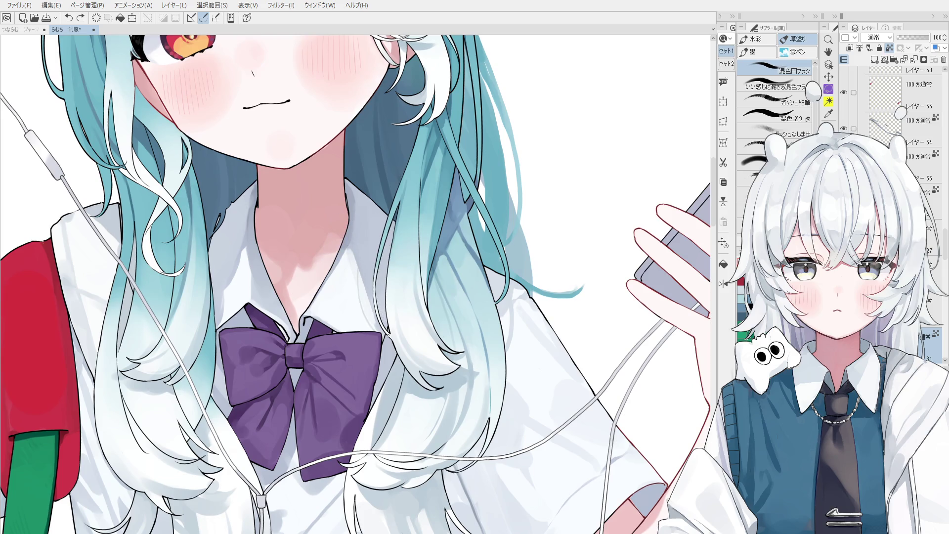
pyautogui.hotkey('ctrl', 'y')
pyautogui.scroll(-4, 379, 306)
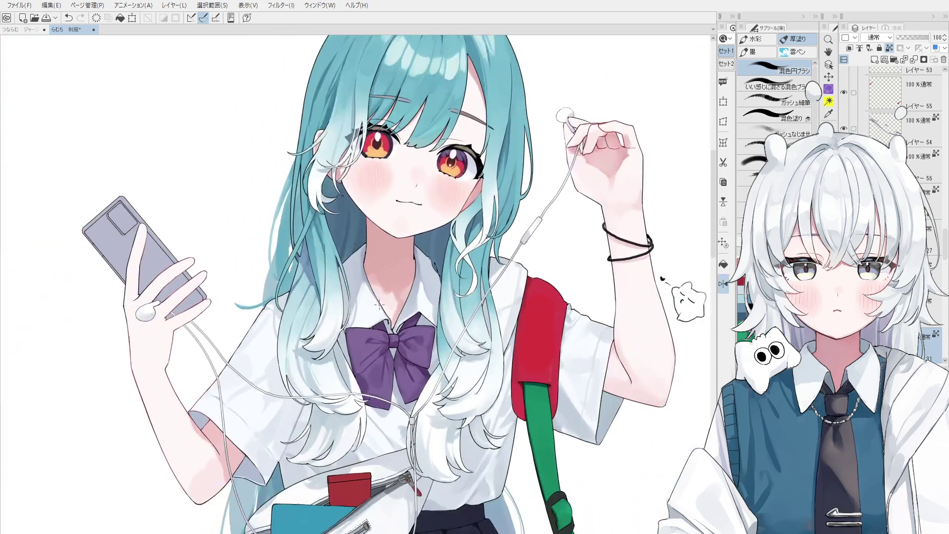
pyautogui.scroll(2, 378, 306)
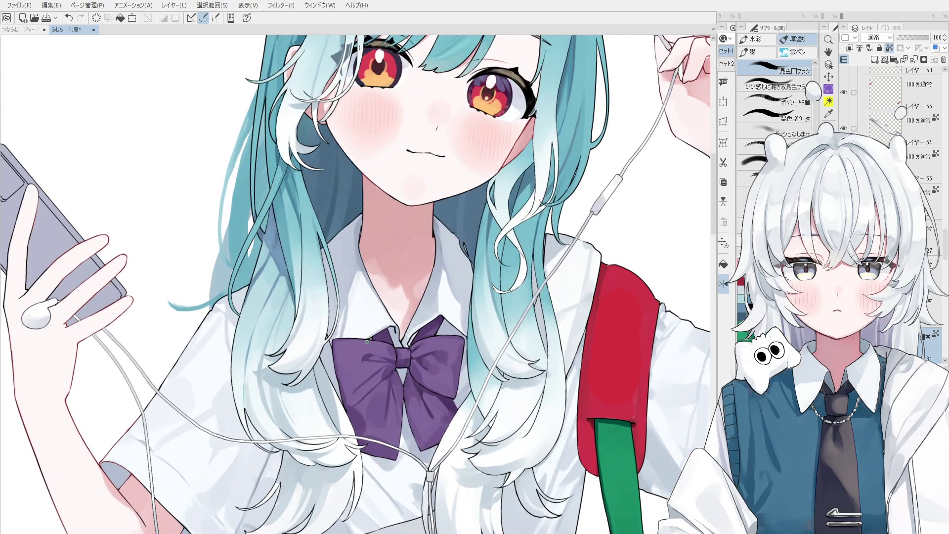
pyautogui.moveTo(359, 318); pyautogui.dragTo(346, 322)
pyautogui.hotkey('ctrl', 'z')
pyautogui.scroll(-2, 339, 351)
pyautogui.scroll(1, 388, 310)
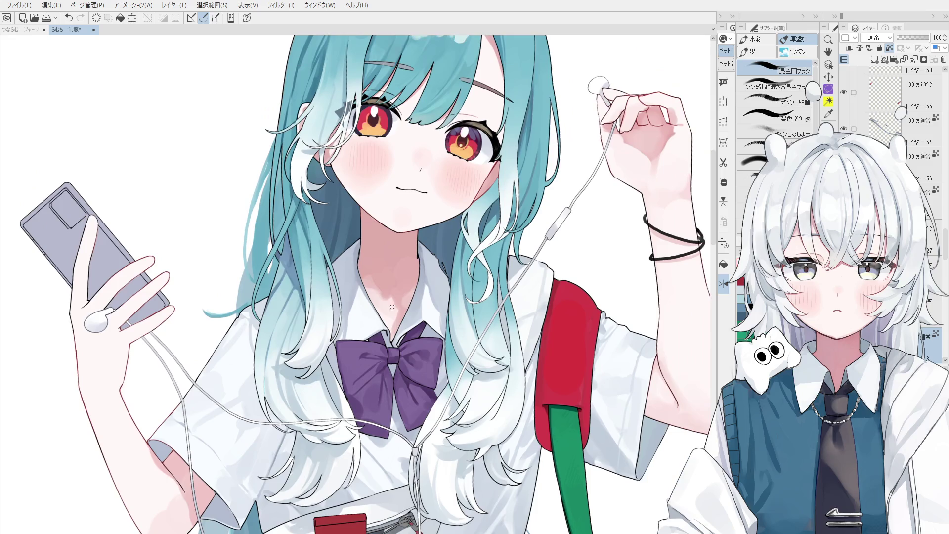
pyautogui.scroll(-2, 472, 285)
pyautogui.press('space')
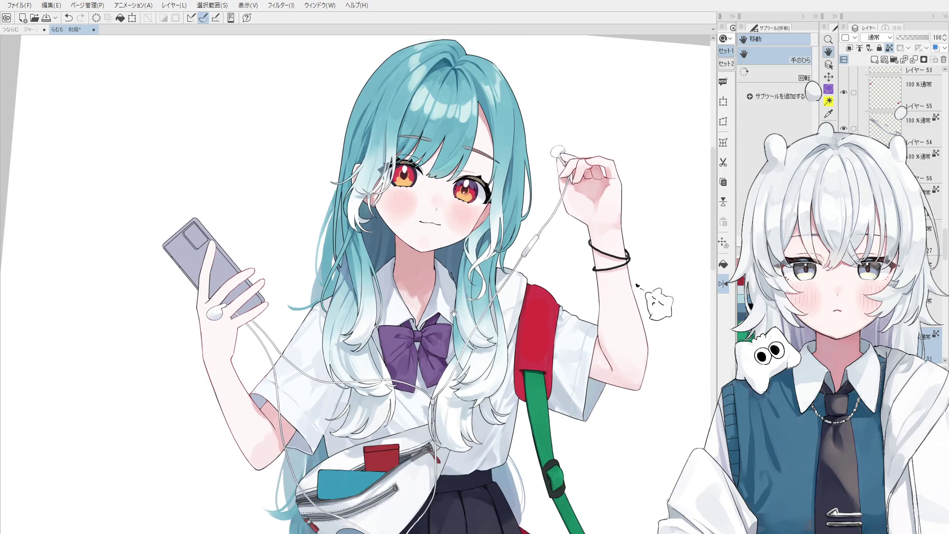
# Select the red bag's layer and blend the light patch at the top of the strap
pyautogui.moveTo(467, 296); pyautogui.dragTo(436, 276)
pyautogui.scroll(-1, 436, 276)
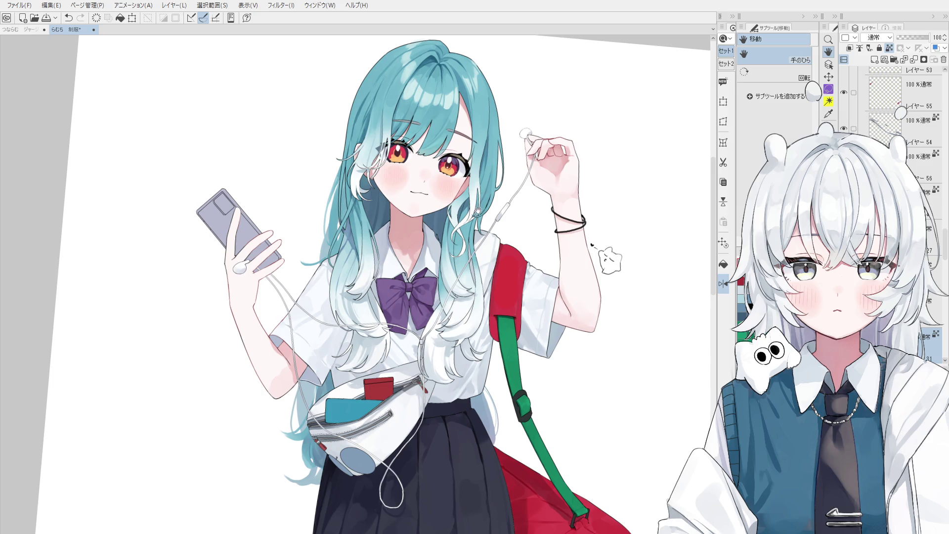
pyautogui.scroll(1, 485, 245)
pyautogui.scroll(1, 485, 245)
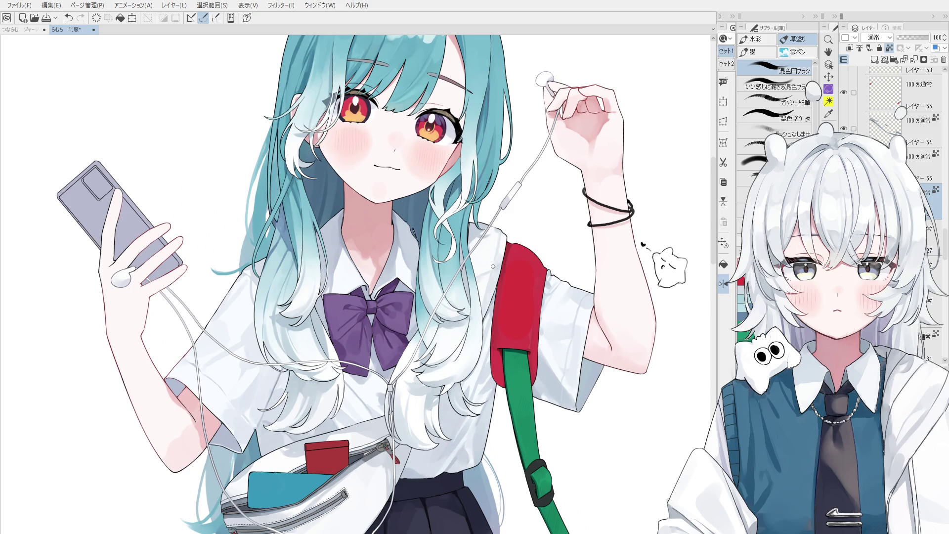
pyautogui.moveTo(476, 267)
pyautogui.mouseDown()
pyautogui.moveTo(475, 232)
pyautogui.moveTo(472, 262)
pyautogui.moveTo(490, 283)
pyautogui.mouseUp()
pyautogui.hotkey('ctrl', 'z')
pyautogui.hotkey('ctrl', 'z')
pyautogui.hotkey('ctrl', 'z')
pyautogui.hotkey('ctrl', 'z')
pyautogui.keyDown('ctrl'); pyautogui.keyDown('shift'); pyautogui.click(507, 270); pyautogui.keyUp('shift'); pyautogui.keyUp('ctrl')
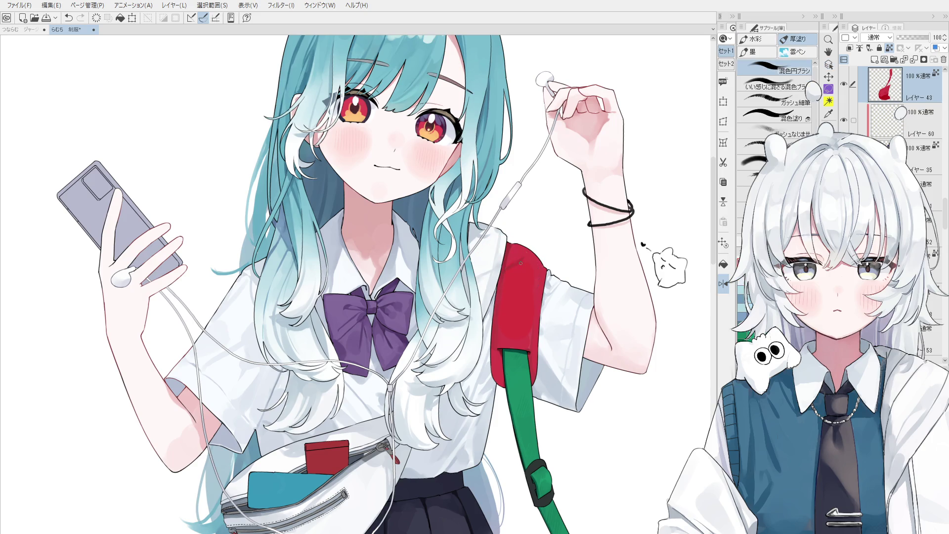
pyautogui.moveTo(525, 267); pyautogui.dragTo(517, 261)
# Zoom out to view the smoothly blended red shoulder strap
pyautogui.scroll(-2, 522, 498)
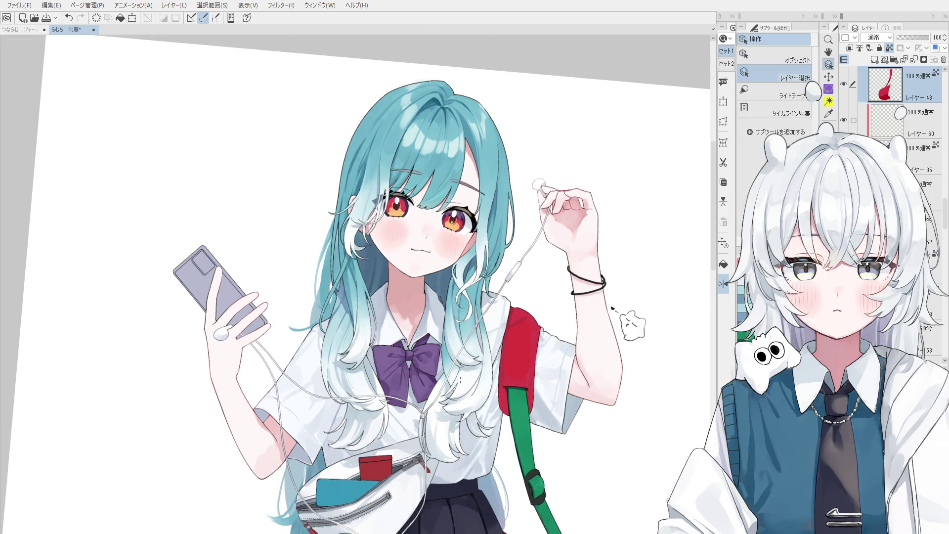
# Select the hair layer and sample its pale hair colour
pyautogui.scroll(6, 474, 391)
pyautogui.keyDown('ctrl'); pyautogui.keyDown('shift'); pyautogui.click(474, 392); pyautogui.keyUp('shift'); pyautogui.keyUp('ctrl')
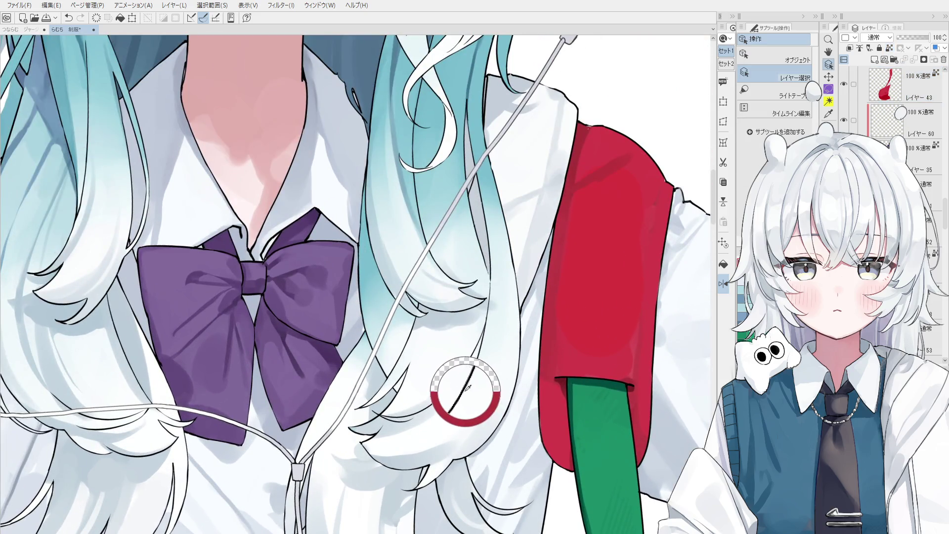
pyautogui.scroll(1, 470, 381)
pyautogui.press('e')
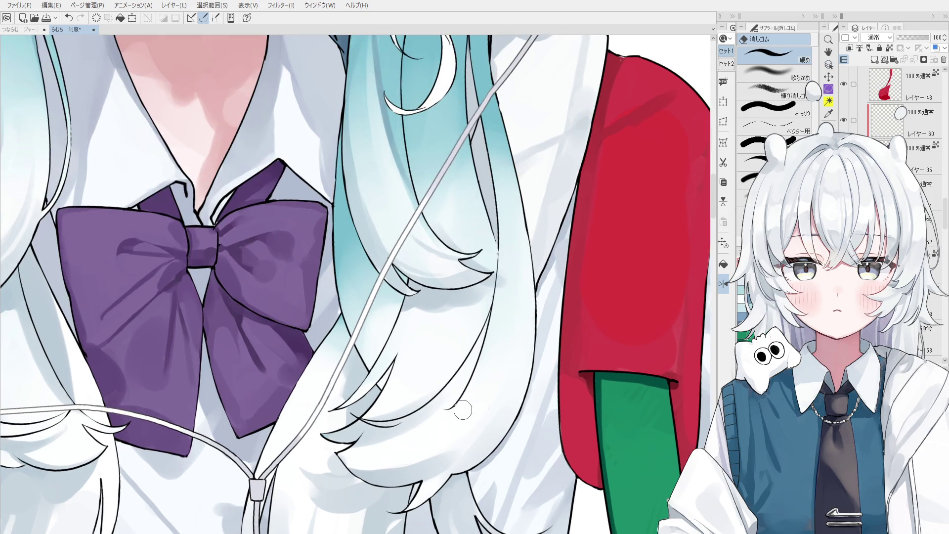
pyautogui.press('b')
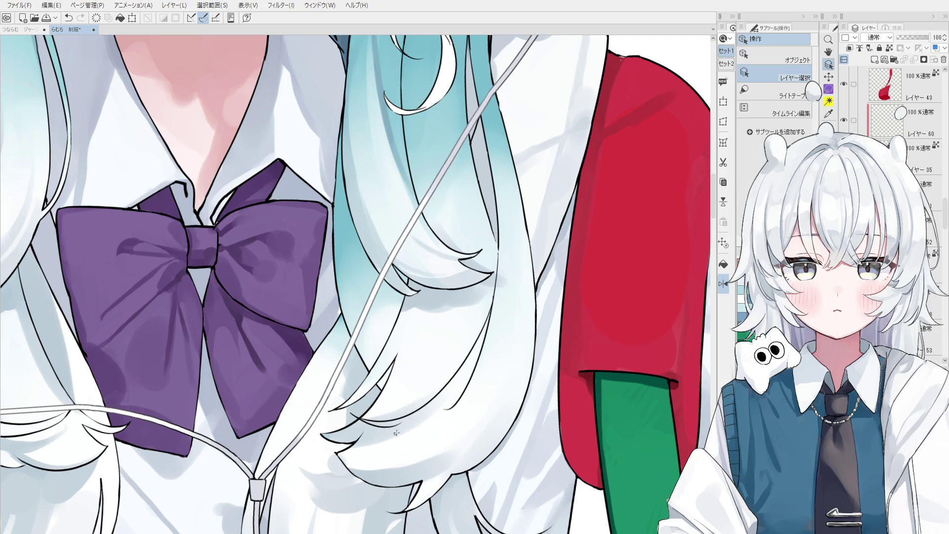
pyautogui.keyDown('ctrl'); pyautogui.keyDown('shift'); pyautogui.click(396, 427); pyautogui.keyUp('shift'); pyautogui.keyUp('ctrl')
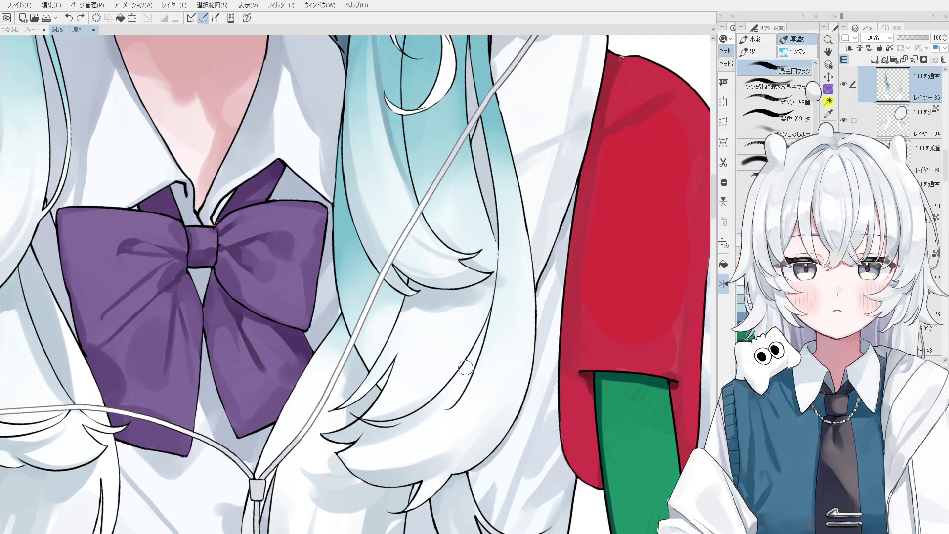
pyautogui.scroll(-1, 462, 357)
pyautogui.scroll(-2, 464, 355)
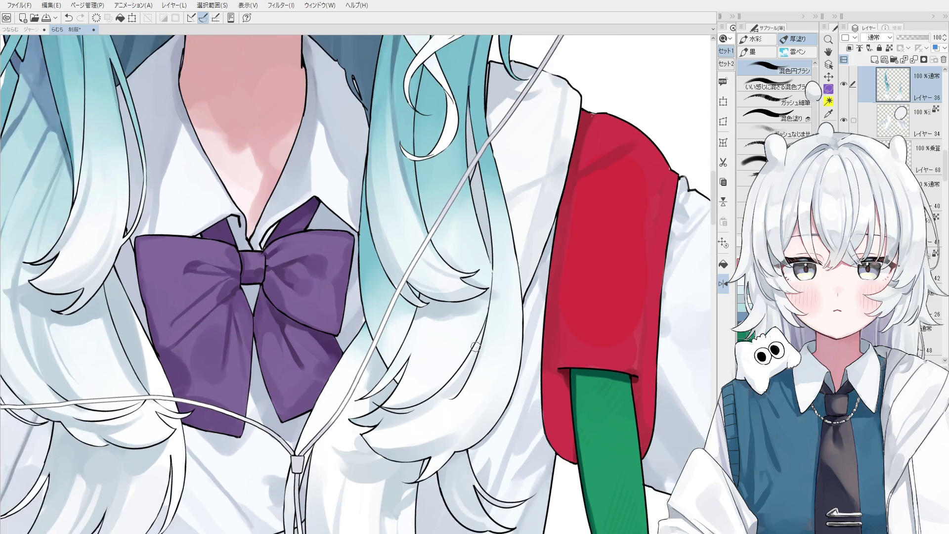
pyautogui.keyDown('alt'); pyautogui.click(443, 353); pyautogui.keyUp('alt')
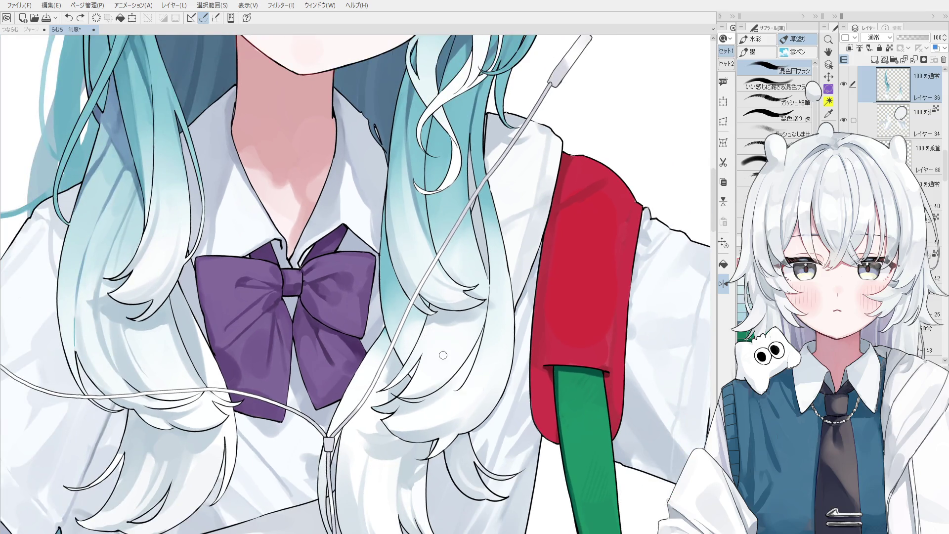
# Paint light strokes over the lower hair strands beside the strap
pyautogui.moveTo(460, 381); pyautogui.dragTo(385, 407)
pyautogui.moveTo(445, 390); pyautogui.dragTo(381, 410)
pyautogui.moveTo(447, 396); pyautogui.dragTo(391, 416)
pyautogui.moveTo(490, 376)
pyautogui.mouseDown()
pyautogui.moveTo(405, 436)
pyautogui.moveTo(440, 425)
pyautogui.mouseUp()
pyautogui.moveTo(484, 356); pyautogui.dragTo(472, 425)
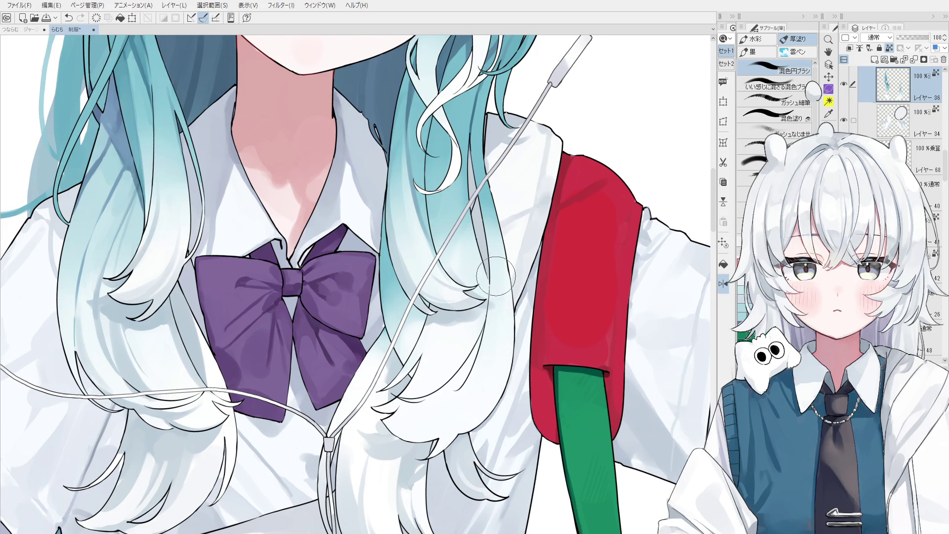
# Reshape the hair strand tip next to the red strap
pyautogui.scroll(-1, 499, 280)
pyautogui.moveTo(488, 245); pyautogui.dragTo(445, 317)
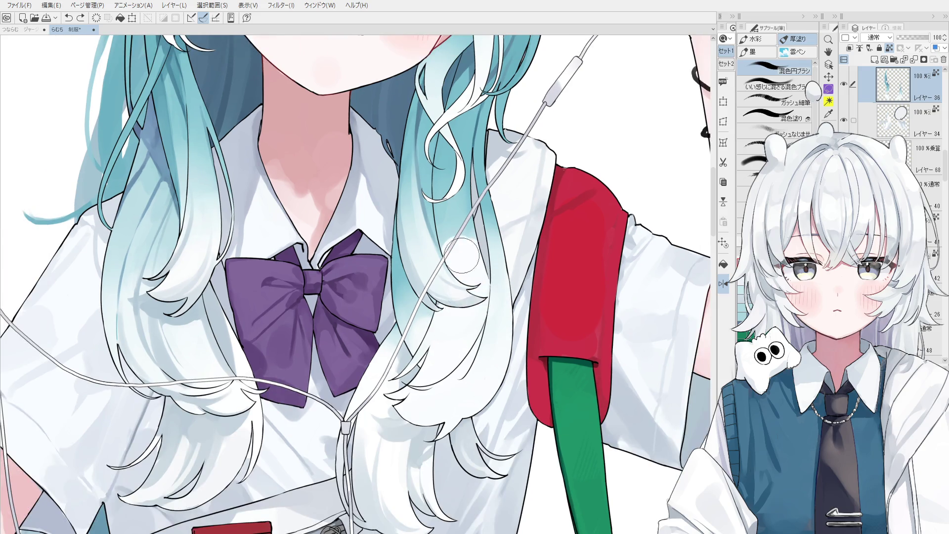
pyautogui.moveTo(487, 292)
pyautogui.mouseDown()
pyautogui.moveTo(449, 321)
pyautogui.moveTo(442, 297)
pyautogui.moveTo(447, 317)
pyautogui.moveTo(460, 316)
pyautogui.mouseUp()
pyautogui.moveTo(475, 237)
pyautogui.mouseDown()
pyautogui.moveTo(456, 276)
pyautogui.moveTo(475, 292)
pyautogui.moveTo(489, 336)
pyautogui.moveTo(470, 346)
pyautogui.moveTo(451, 329)
pyautogui.mouseUp()
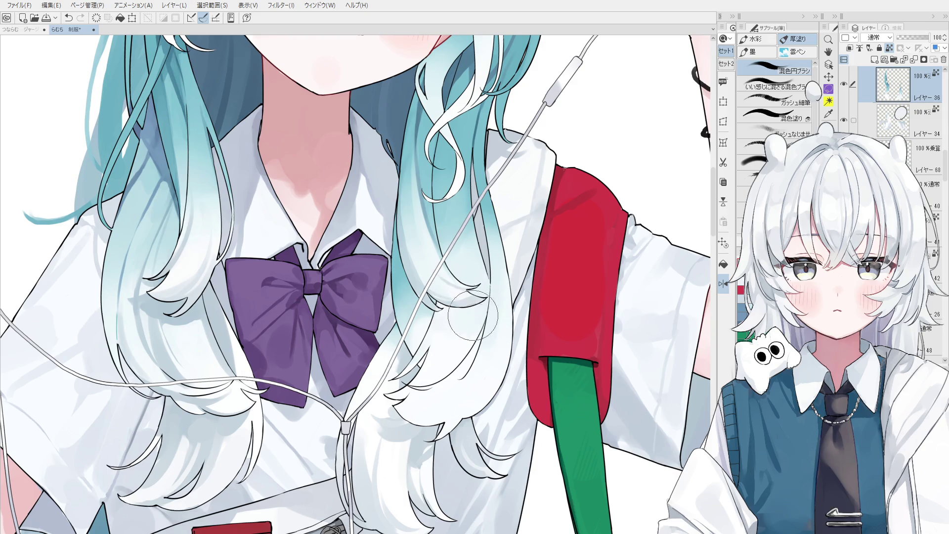
pyautogui.press('h')
pyautogui.scroll(-2, 627, 442)
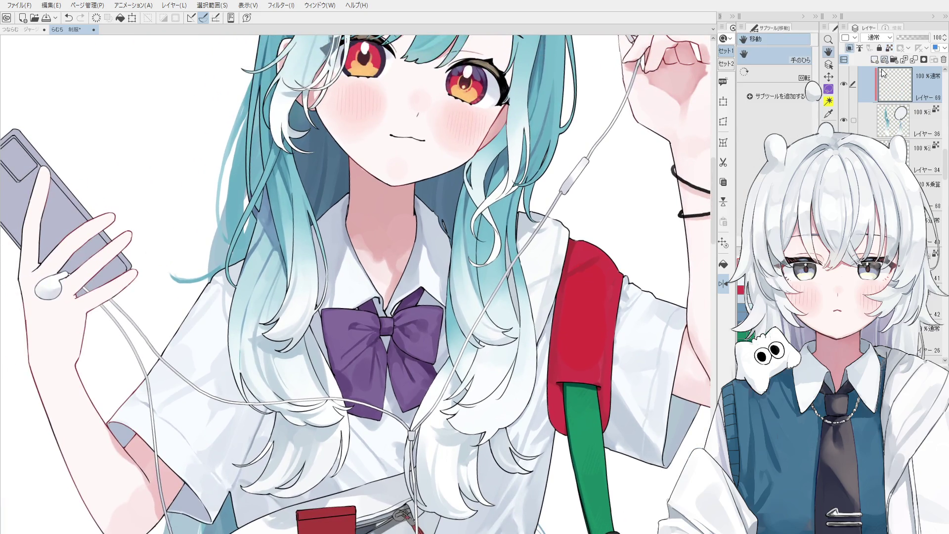
# Select the hair's multiply shading layer 62 and toggle its visibility to compare
pyautogui.click(875, 60)
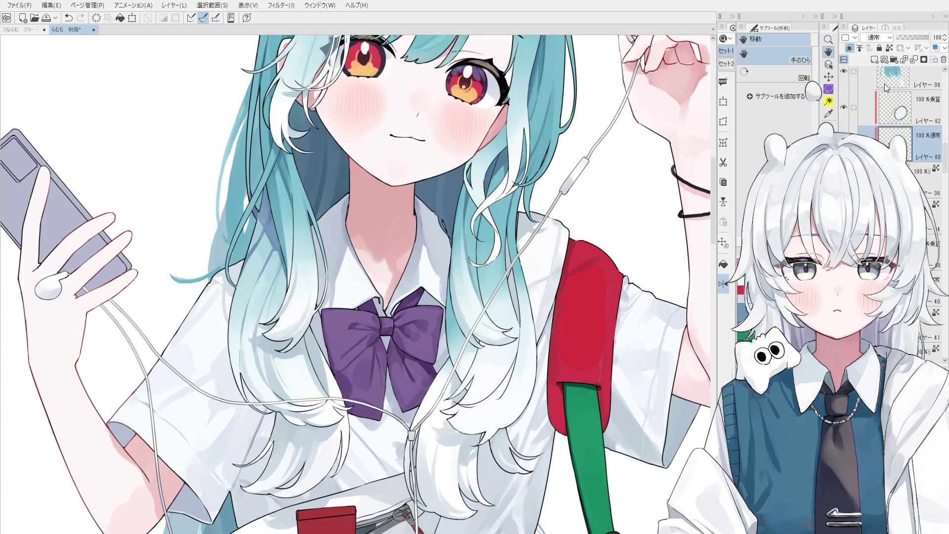
pyautogui.hotkey('ctrl', 'z')
pyautogui.click(896, 114)
pyautogui.click(845, 108)
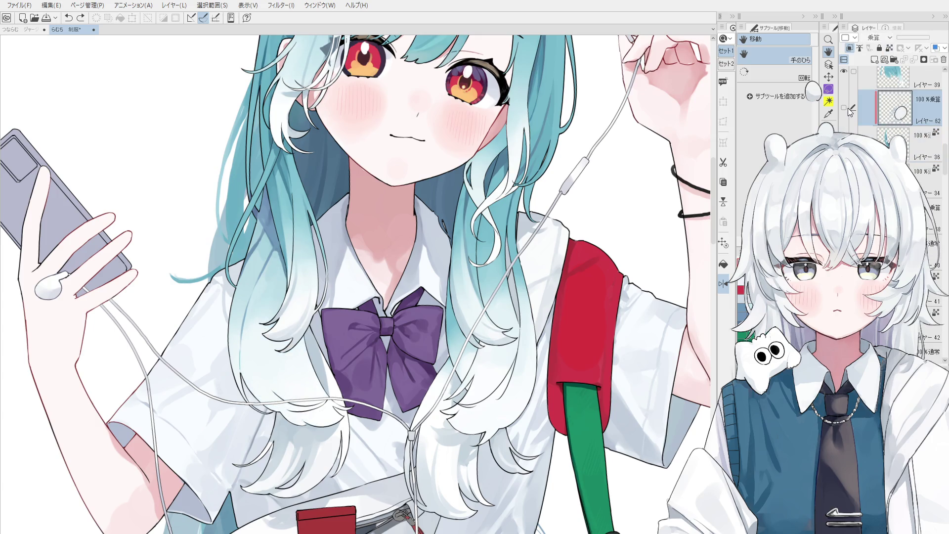
pyautogui.click(845, 108)
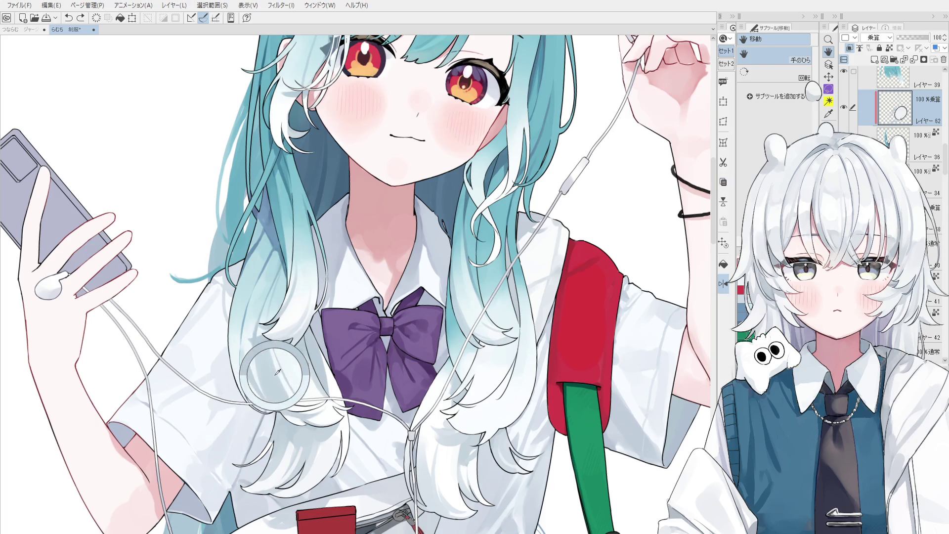
# Brush darker multiply shading onto the hair beside the purple bow
pyautogui.press('b')
pyautogui.hotkey('ctrl', 'z')
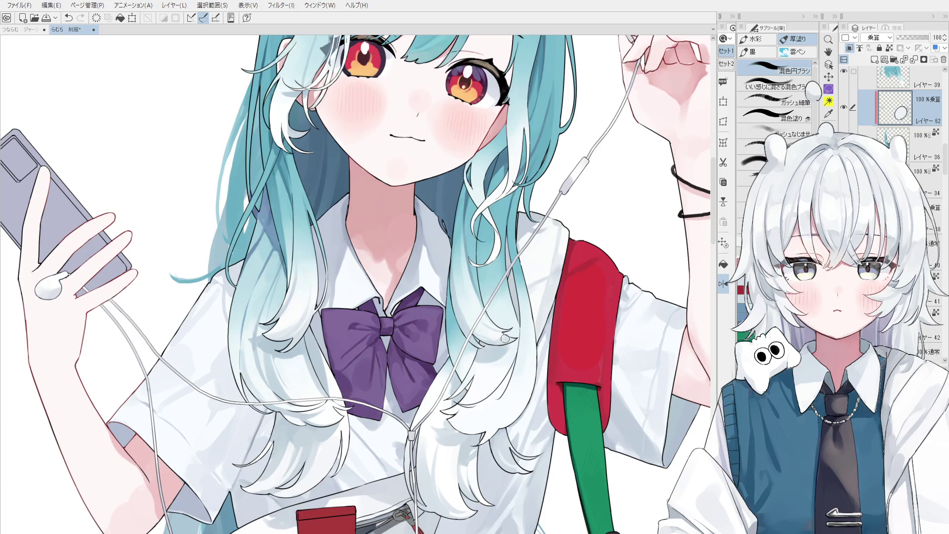
pyautogui.moveTo(509, 363); pyautogui.dragTo(491, 390)
pyautogui.press('o')
pyautogui.scroll(3, 494, 352)
pyautogui.press('h')
pyautogui.moveTo(486, 426); pyautogui.dragTo(498, 438)
pyautogui.press('b')
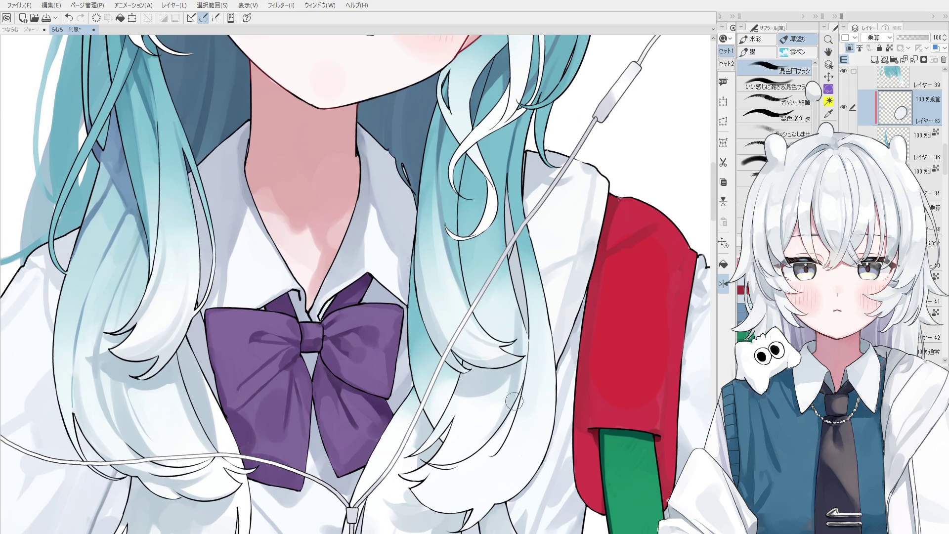
pyautogui.scroll(-3, 519, 376)
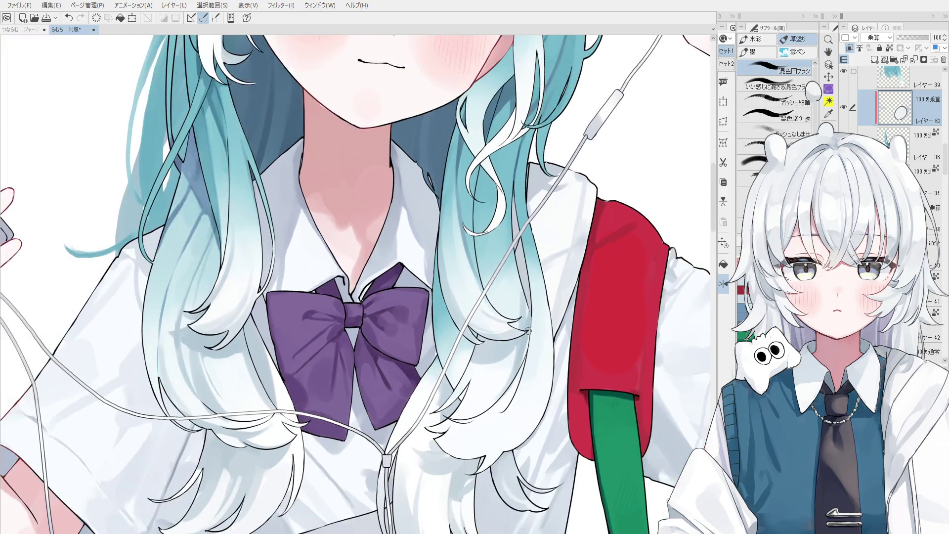
pyautogui.scroll(-1, 508, 343)
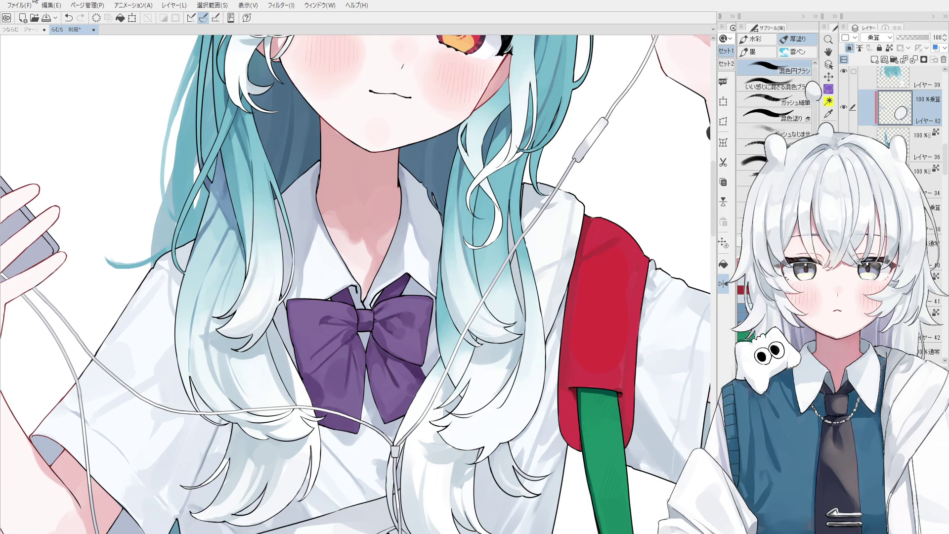
# Save the illustration file with Ctrl+S
pyautogui.press('alt')
pyautogui.hotkey('ctrl', 's')
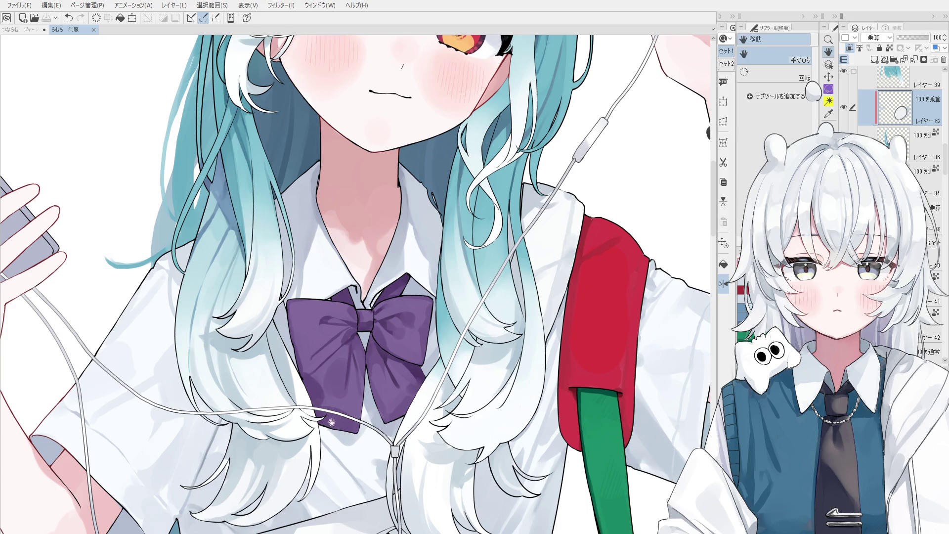
pyautogui.scroll(3, 321, 370)
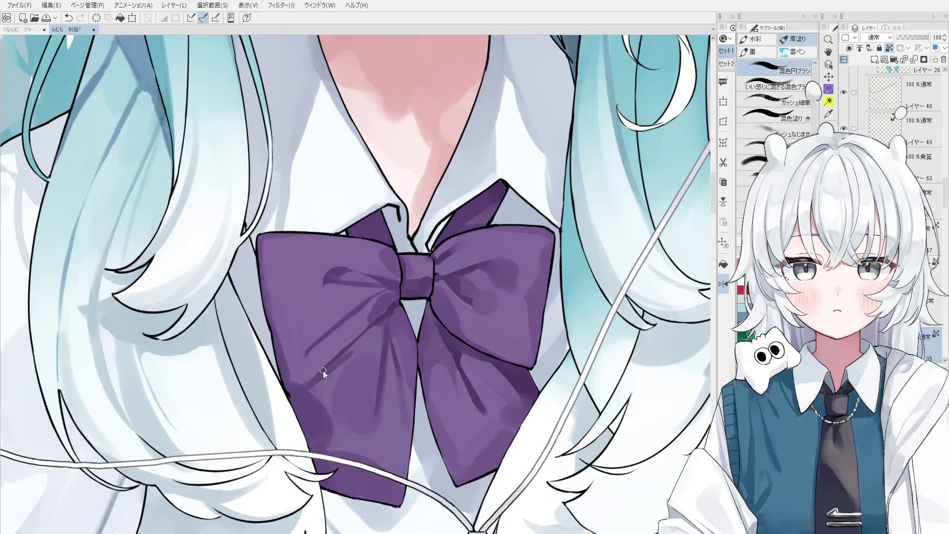
pyautogui.moveTo(304, 390); pyautogui.dragTo(351, 352)
pyautogui.hotkey('ctrl', 'z')
pyautogui.scroll(-1, 326, 368)
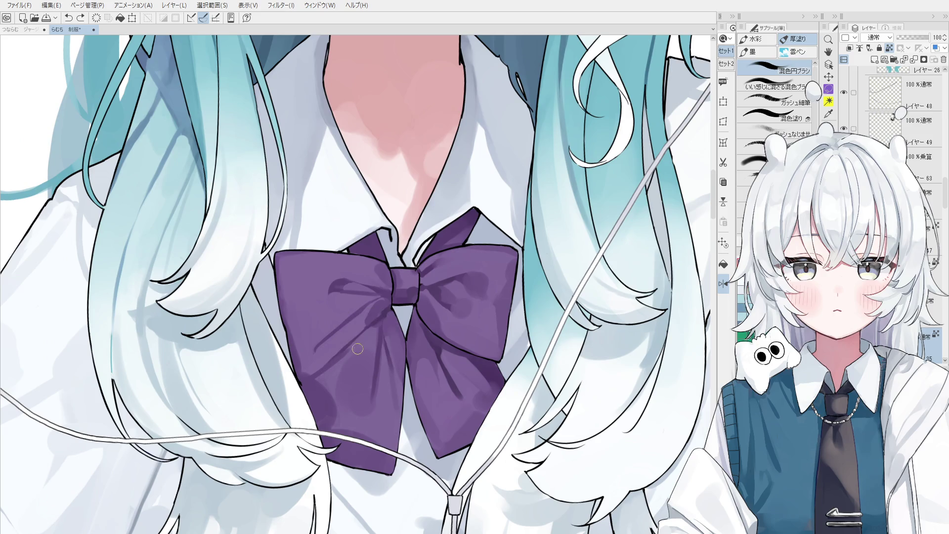
pyautogui.scroll(-2, 359, 336)
pyautogui.press(']')
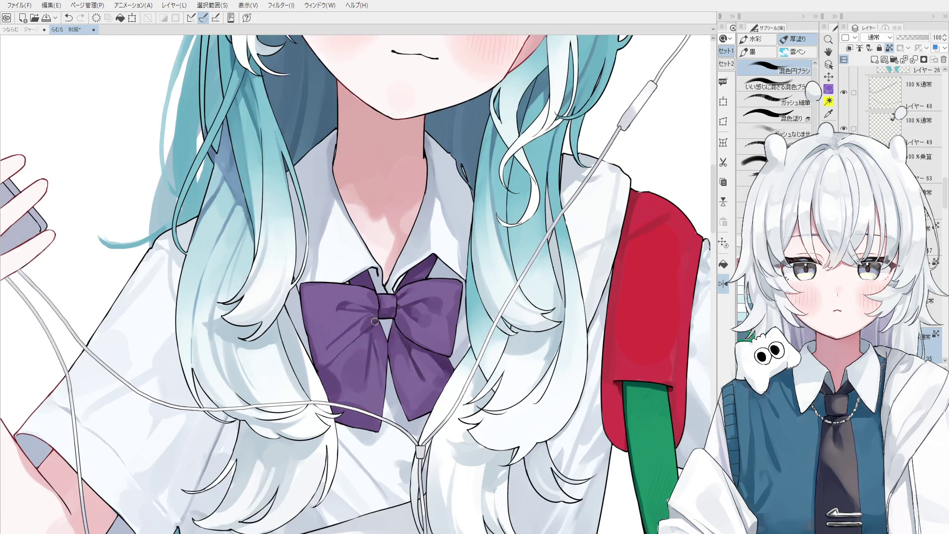
pyautogui.scroll(-1, 378, 334)
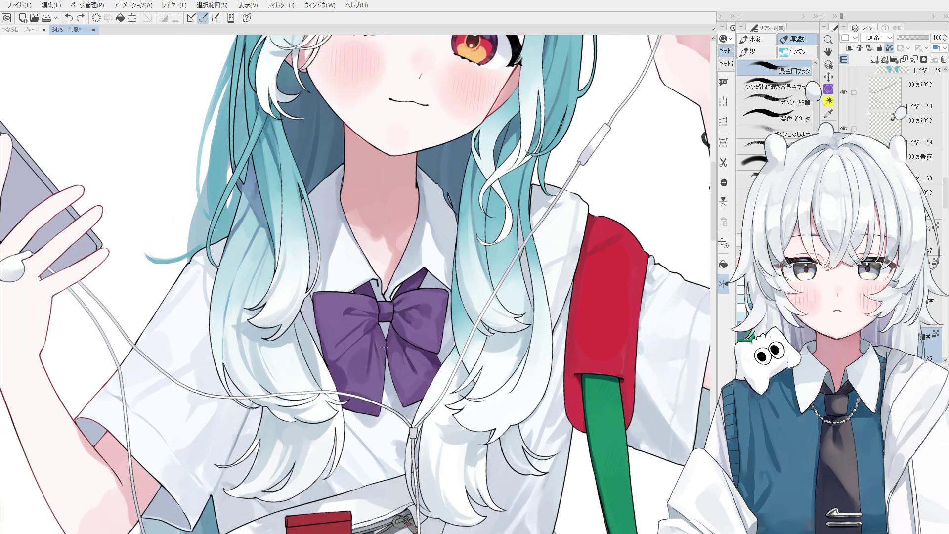
pyautogui.scroll(-1, 382, 346)
pyautogui.scroll(-3, 385, 359)
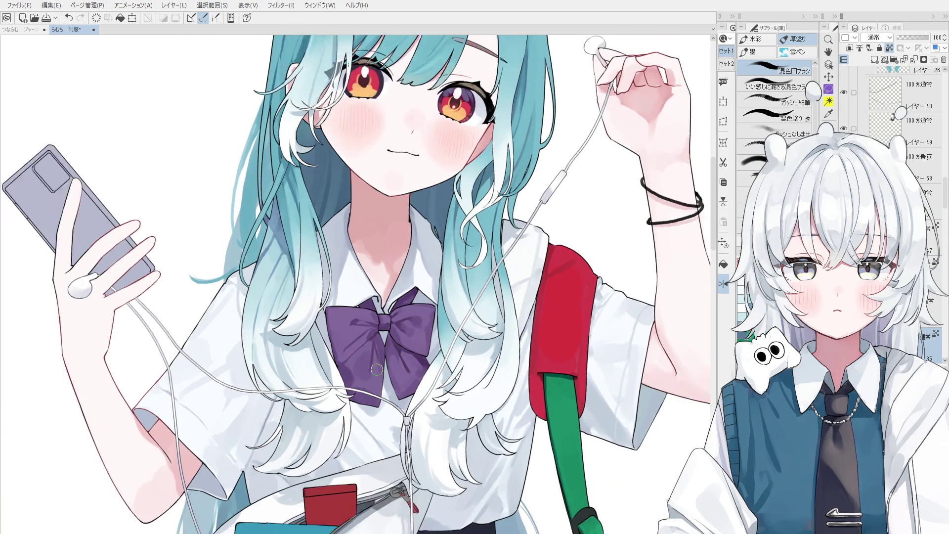
pyautogui.press('space')
pyautogui.scroll(-2, 375, 366)
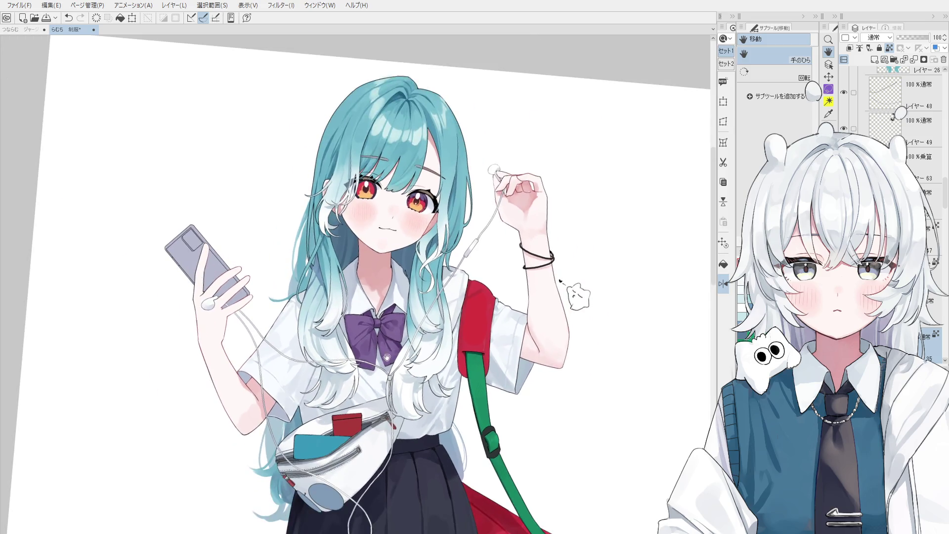
pyautogui.moveTo(386, 358); pyautogui.dragTo(359, 302)
pyautogui.scroll(-1, 423, 289)
pyautogui.scroll(1, 423, 289)
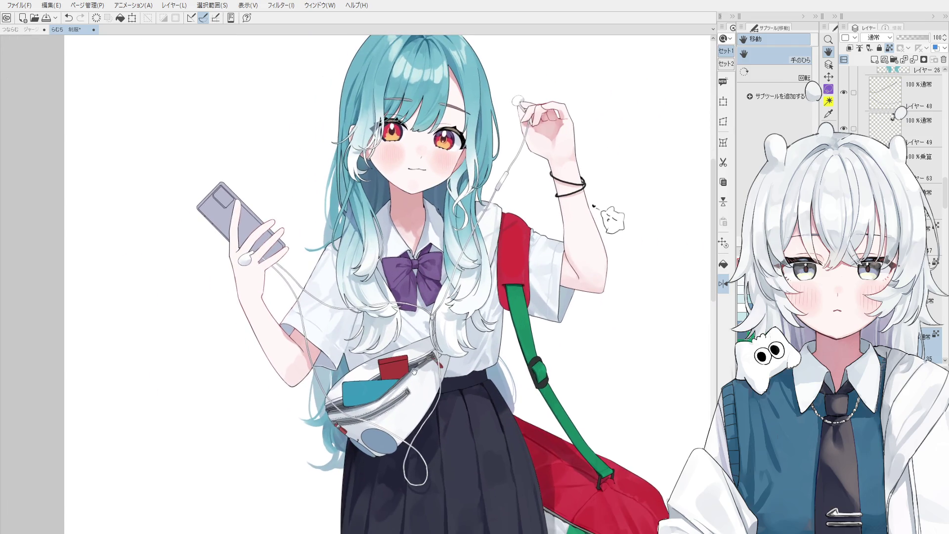
pyautogui.scroll(1, 423, 380)
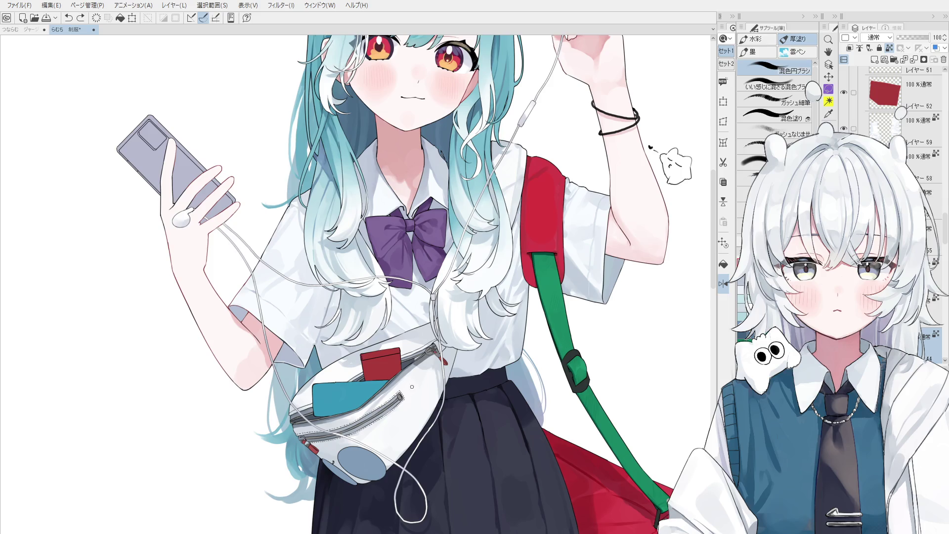
# Try lightening the grey shadow streak below the bag zipper, then restore the shadow
pyautogui.scroll(1, 405, 396)
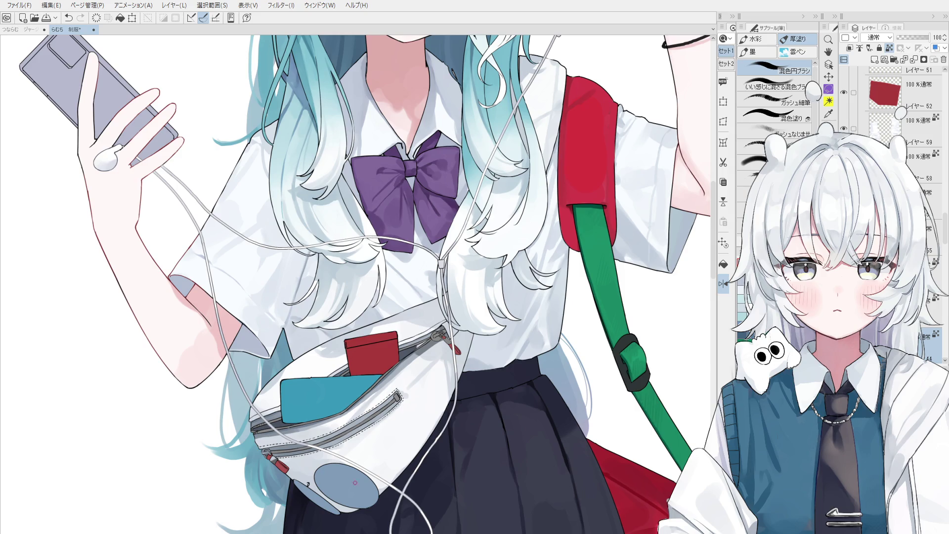
pyautogui.scroll(2, 421, 371)
pyautogui.moveTo(421, 370)
pyautogui.mouseDown()
pyautogui.moveTo(394, 394)
pyautogui.moveTo(440, 358)
pyautogui.mouseUp()
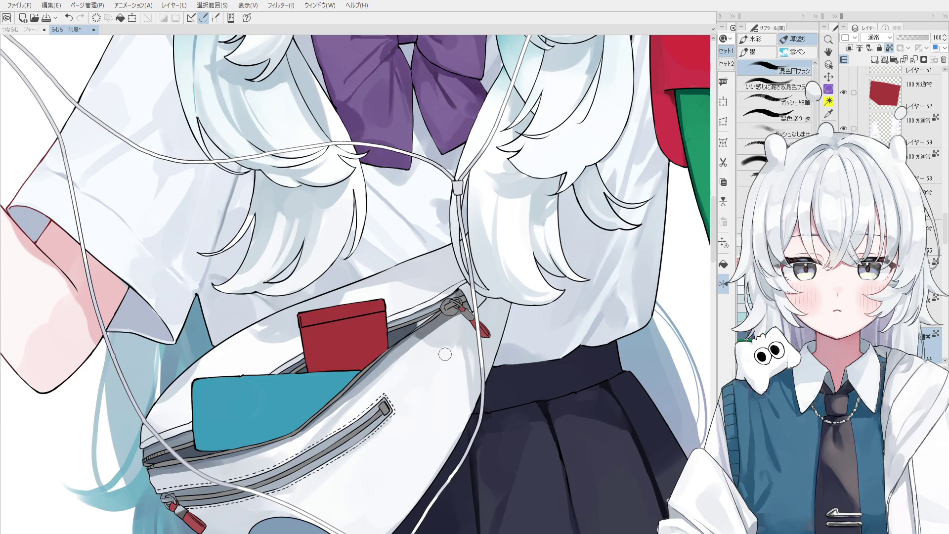
pyautogui.hotkey('ctrl', 'z')
pyautogui.scroll(-1, 425, 376)
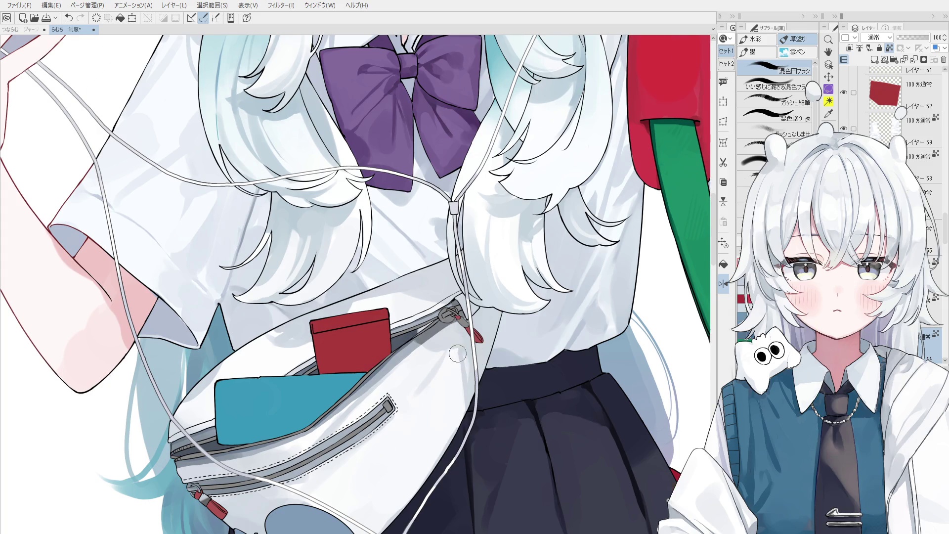
pyautogui.scroll(-1, 458, 353)
pyautogui.hotkey('ctrl', 'y')
pyautogui.hotkey('ctrl', 'z')
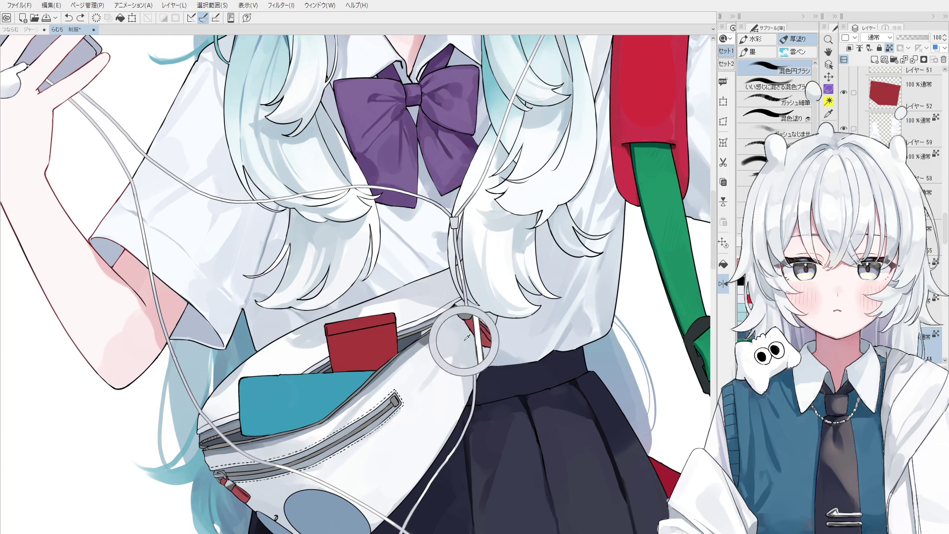
# Test faint strokes on the white bag and undo them
pyautogui.scroll(-1, 456, 371)
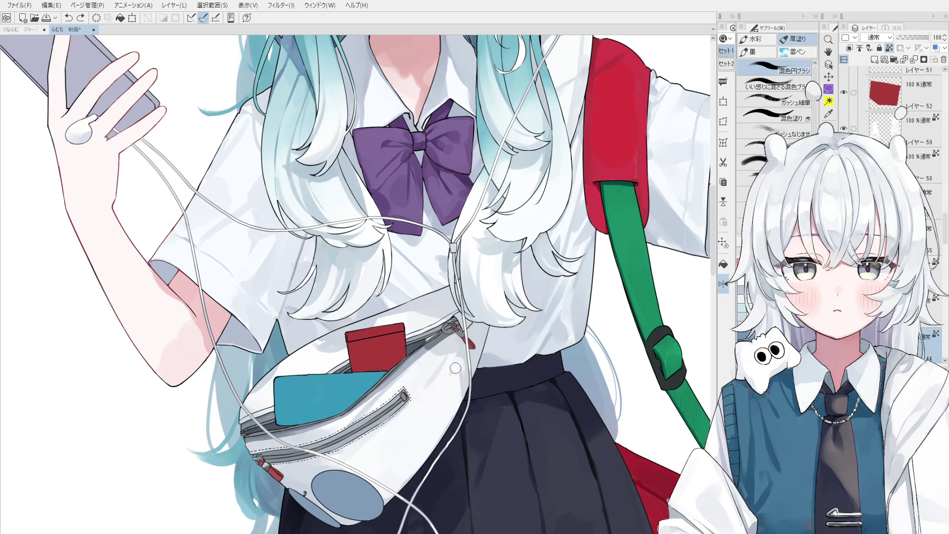
pyautogui.moveTo(457, 374); pyautogui.dragTo(448, 390)
pyautogui.hotkey('ctrl', 'z')
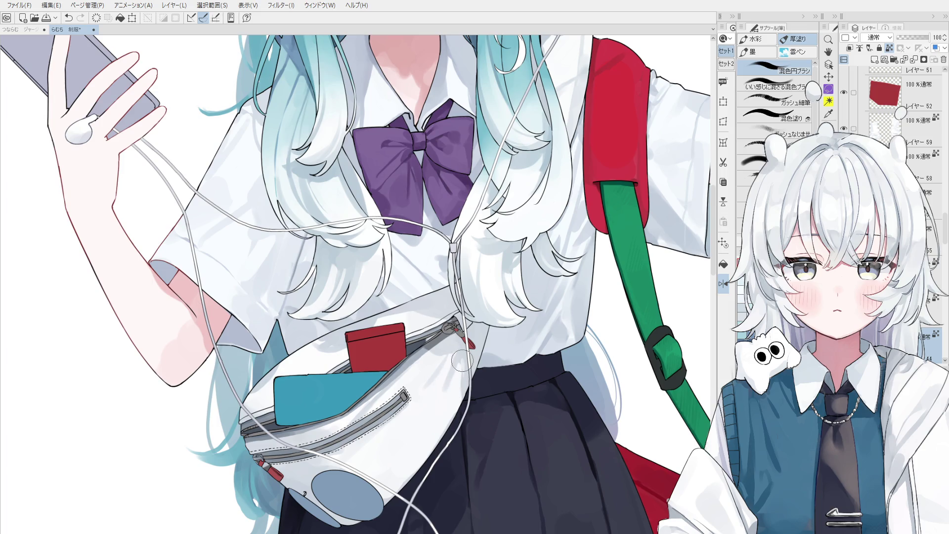
pyautogui.hotkey('ctrl', 'z')
pyautogui.scroll(-3, 454, 376)
# Flip the canvas horizontally and lighten the bag's left edge near the earphone cable
pyautogui.press('h')
pyautogui.moveTo(290, 379); pyautogui.dragTo(297, 395)
pyautogui.scroll(-1, 302, 420)
pyautogui.scroll(1, 309, 430)
pyautogui.scroll(-1, 292, 396)
pyautogui.scroll(1, 297, 393)
pyautogui.moveTo(298, 391)
pyautogui.mouseDown()
pyautogui.moveTo(283, 401)
pyautogui.moveTo(292, 400)
pyautogui.mouseUp()
pyautogui.moveTo(290, 368); pyautogui.dragTo(297, 396)
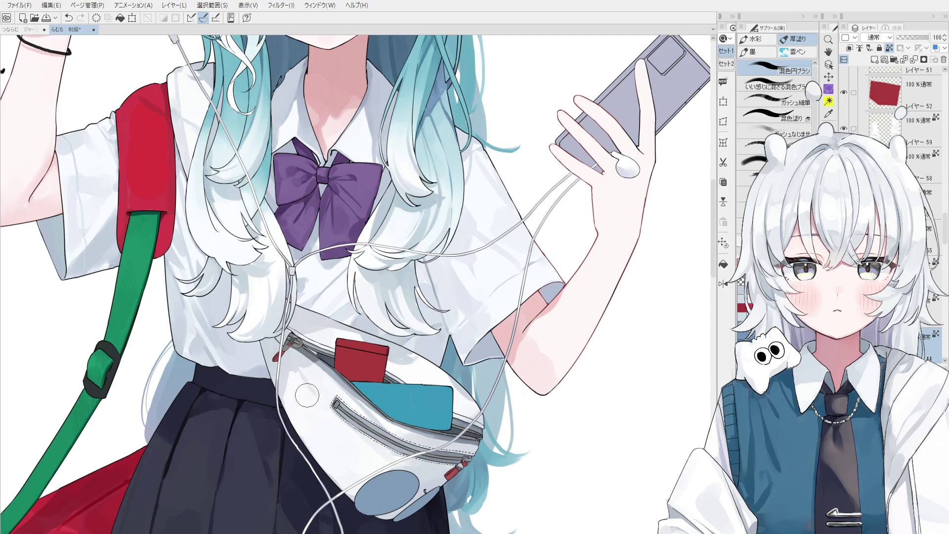
# Zoom out and rotate the view to see the waist bag in context
pyautogui.scroll(-1, 297, 406)
pyautogui.press('o')
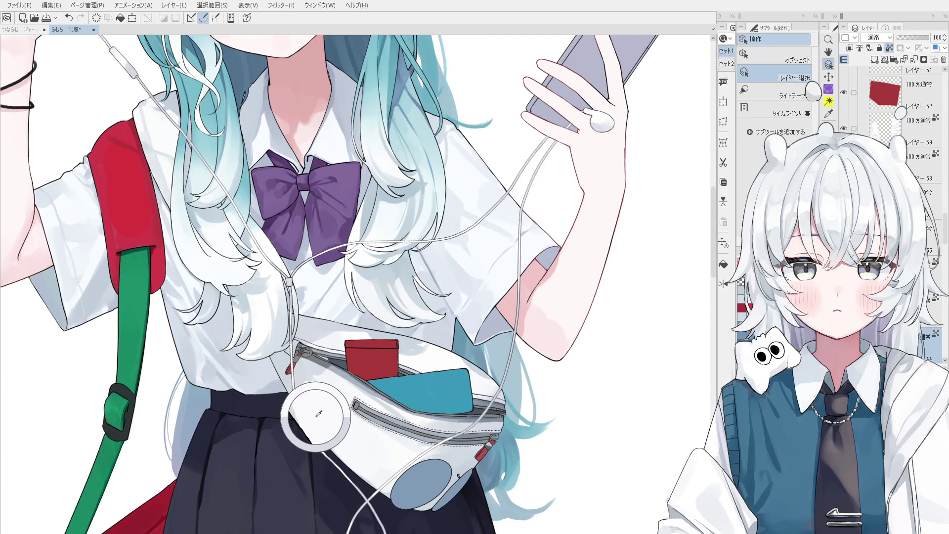
pyautogui.press('b')
pyautogui.scroll(1, 297, 391)
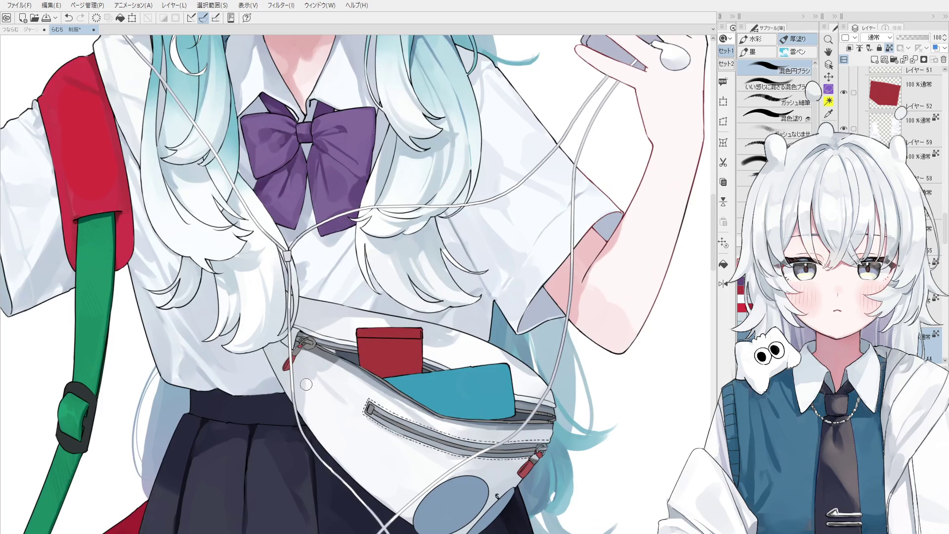
pyautogui.scroll(2, 311, 396)
pyautogui.scroll(1, 307, 393)
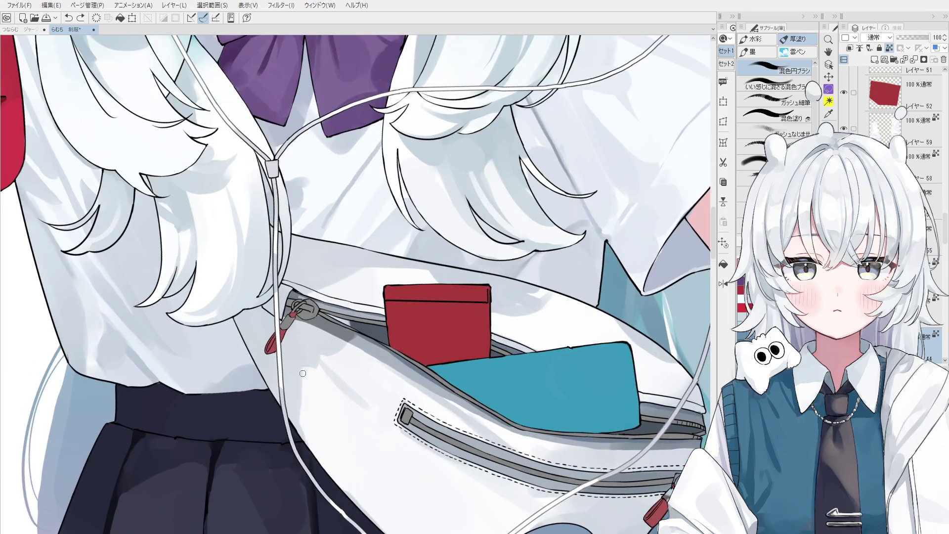
pyautogui.scroll(-1, 299, 427)
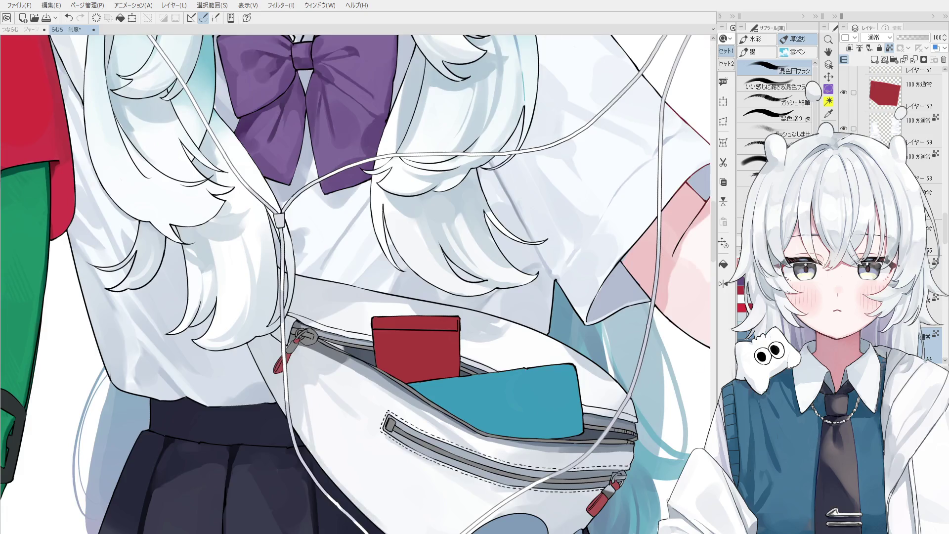
pyautogui.scroll(-1, 346, 490)
pyautogui.moveTo(364, 502); pyautogui.dragTo(359, 413)
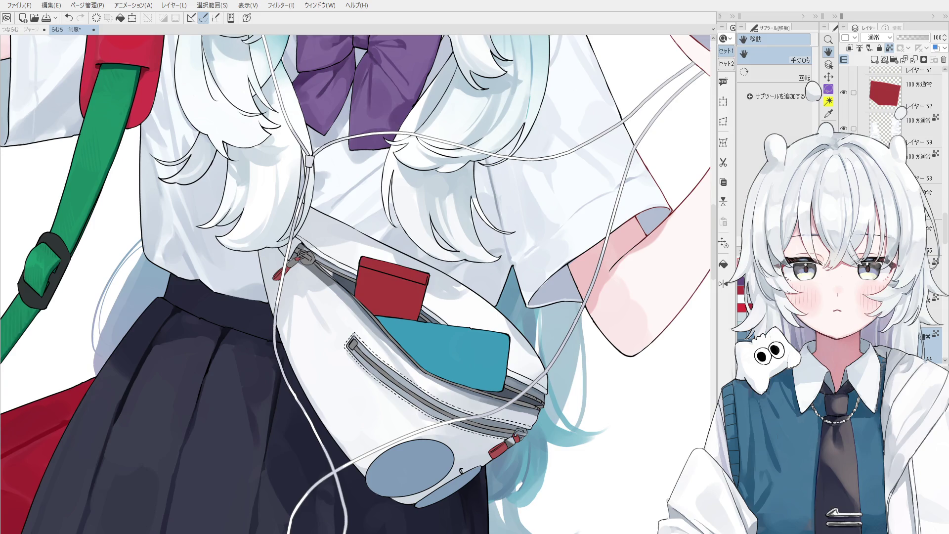
pyautogui.press('o')
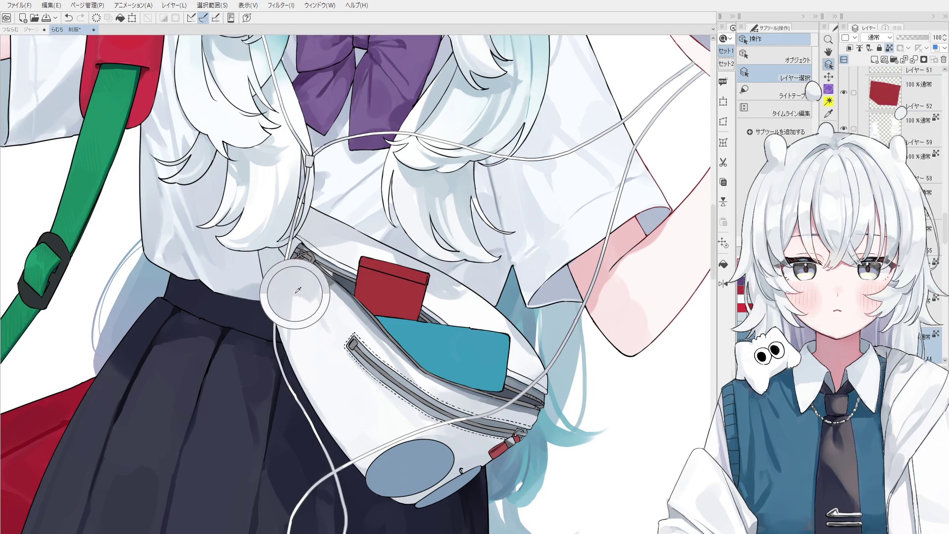
pyautogui.press('space')
pyautogui.press('b')
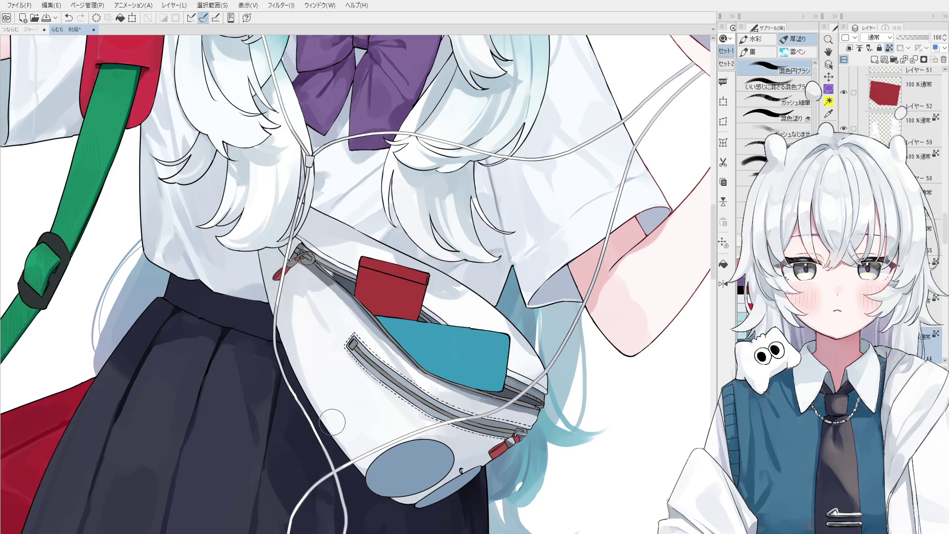
pyautogui.keyDown('alt'); pyautogui.click(290, 304); pyautogui.keyUp('alt')
pyautogui.press('o')
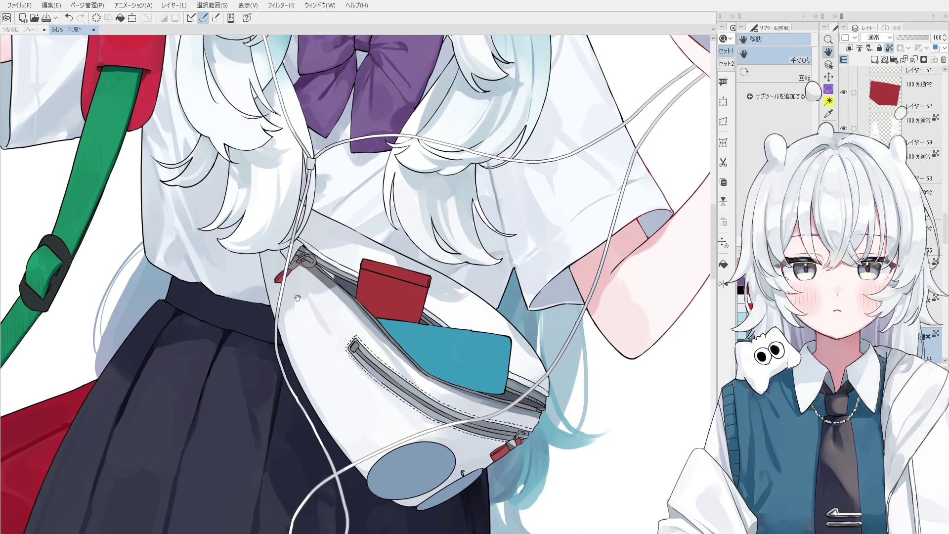
pyautogui.scroll(2, 267, 263)
pyautogui.press('b')
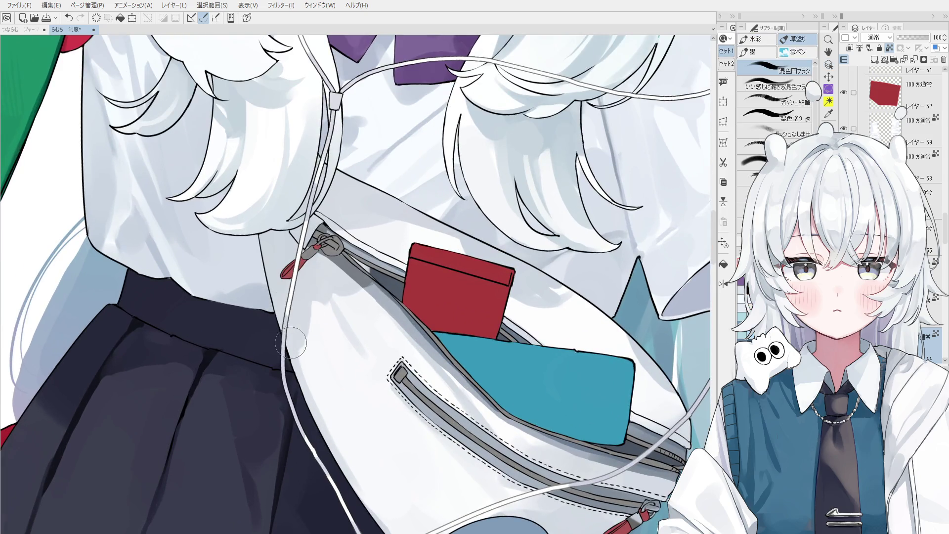
pyautogui.scroll(-2, 337, 361)
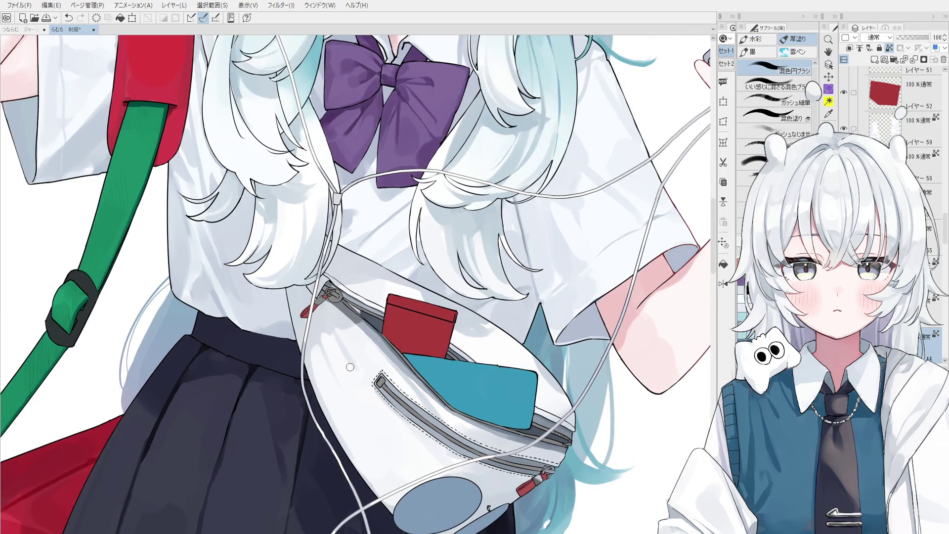
pyautogui.scroll(1, 335, 360)
pyautogui.scroll(-1, 312, 315)
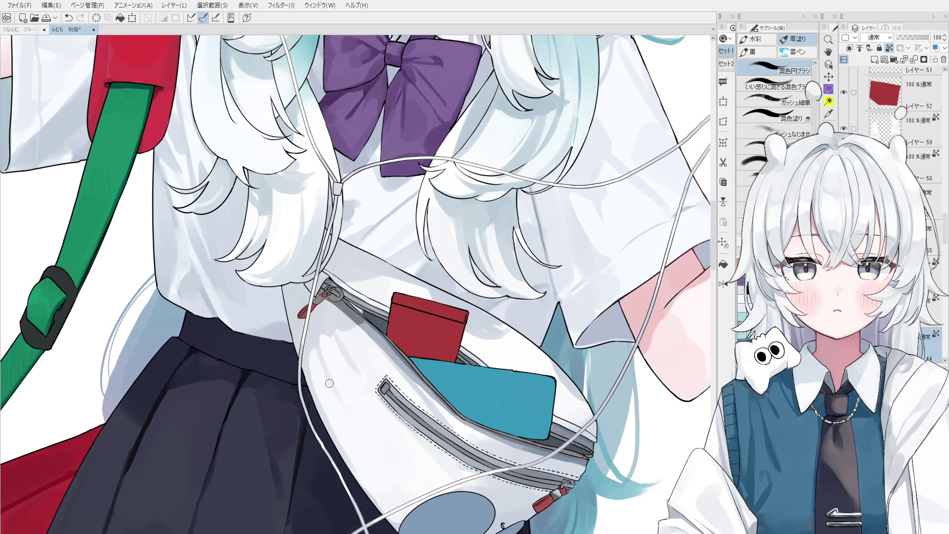
pyautogui.press('h')
pyautogui.scroll(-1, 348, 417)
pyautogui.moveTo(388, 375); pyautogui.dragTo(410, 330)
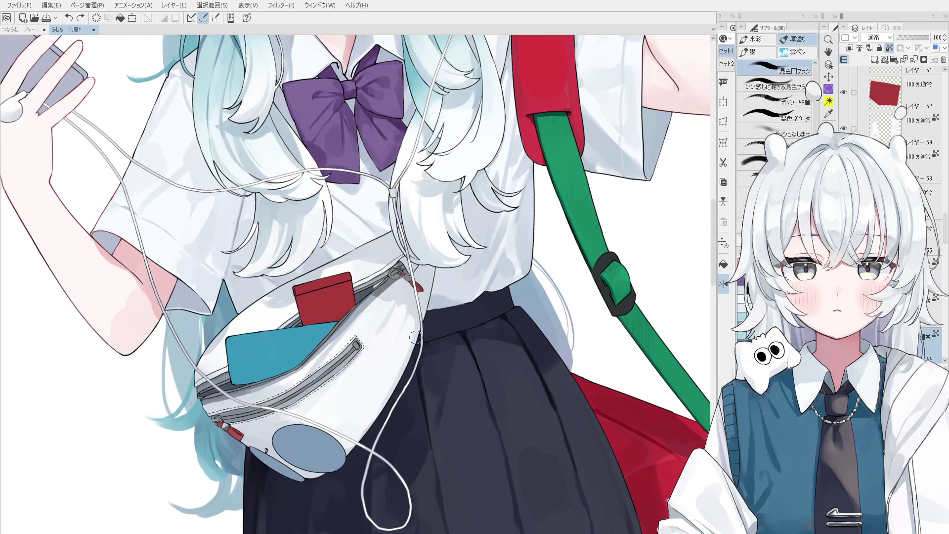
pyautogui.scroll(-1, 410, 330)
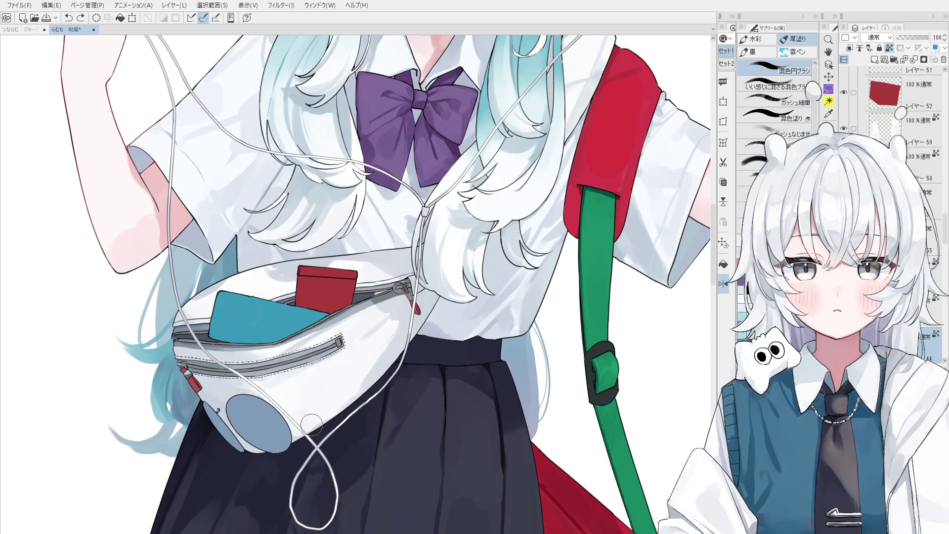
pyautogui.scroll(1, 307, 447)
pyautogui.moveTo(307, 447); pyautogui.dragTo(319, 438)
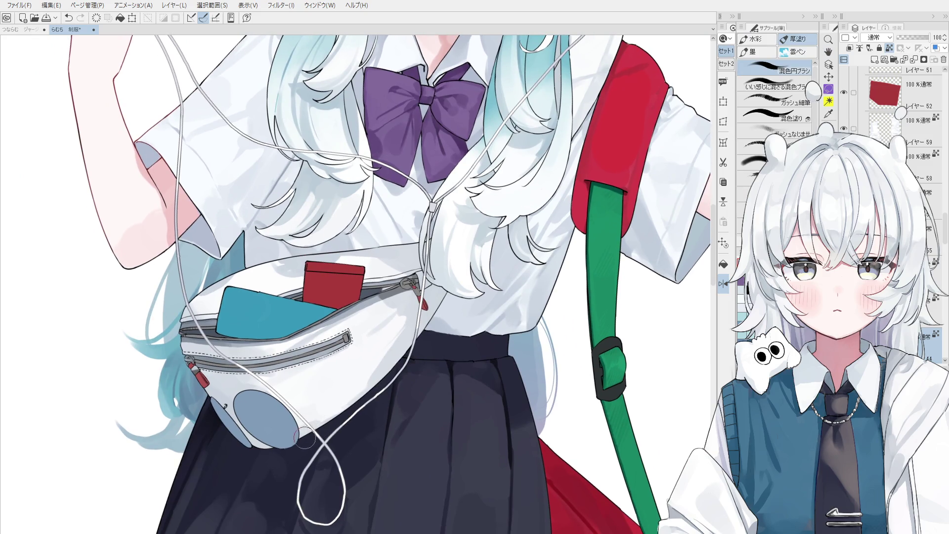
pyautogui.moveTo(263, 447); pyautogui.dragTo(310, 440)
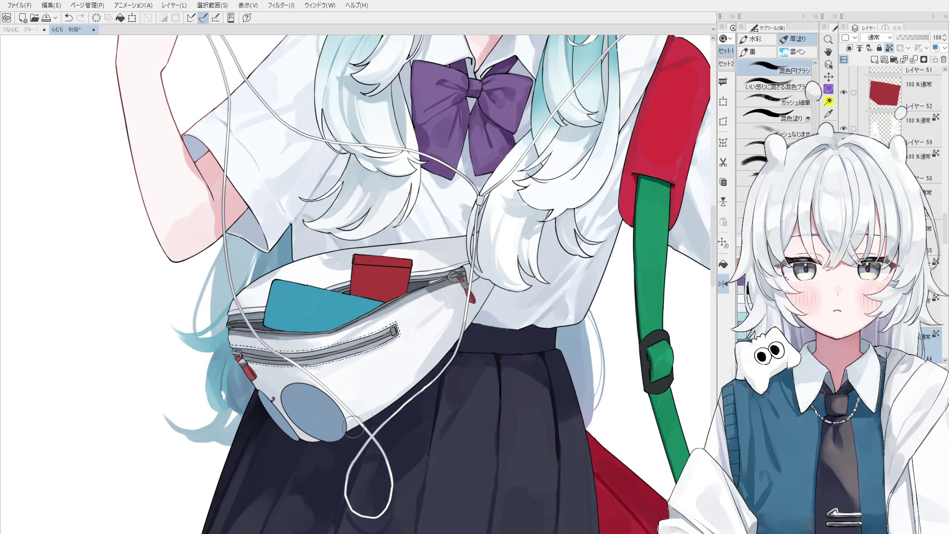
pyautogui.moveTo(365, 427); pyautogui.dragTo(405, 384)
pyautogui.hotkey('ctrl', 'shift')
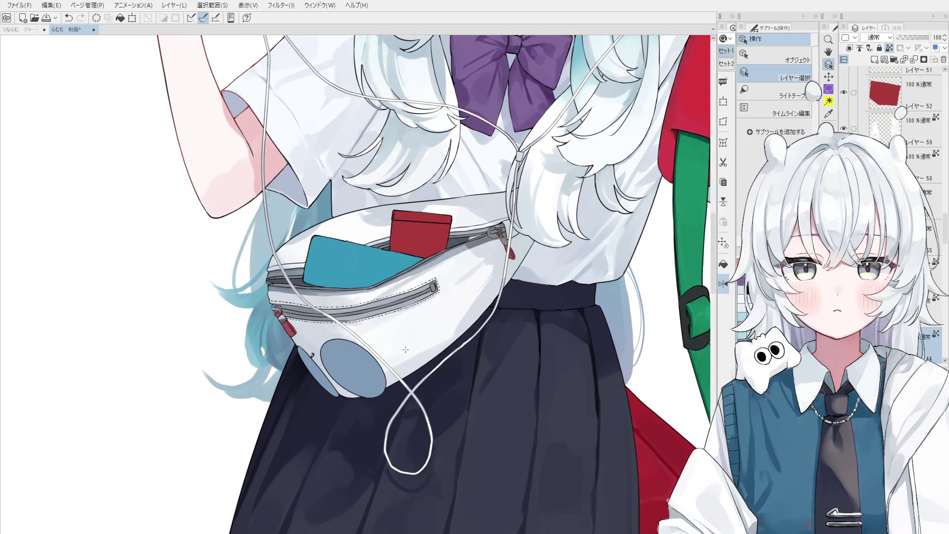
pyautogui.press('-')
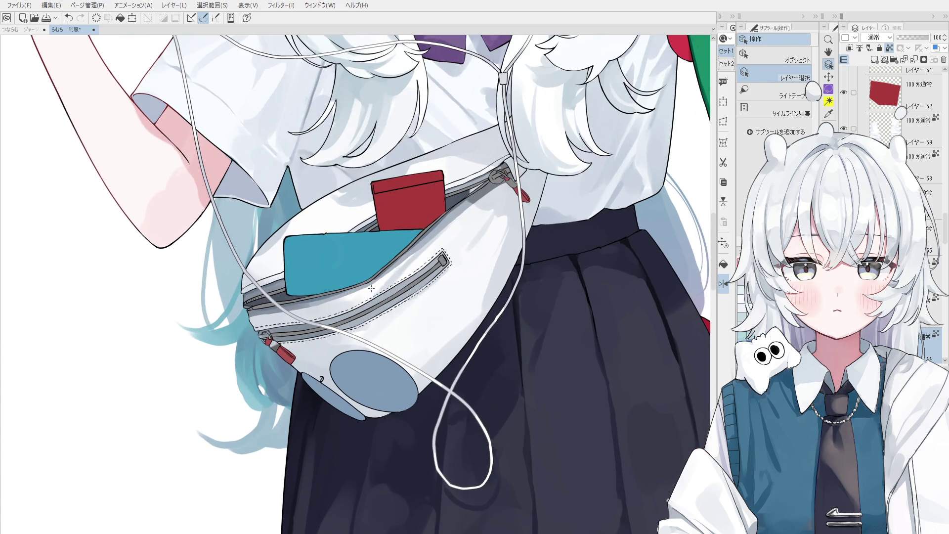
pyautogui.press('b')
pyautogui.scroll(2, 421, 255)
pyautogui.moveTo(424, 254); pyautogui.dragTo(376, 294)
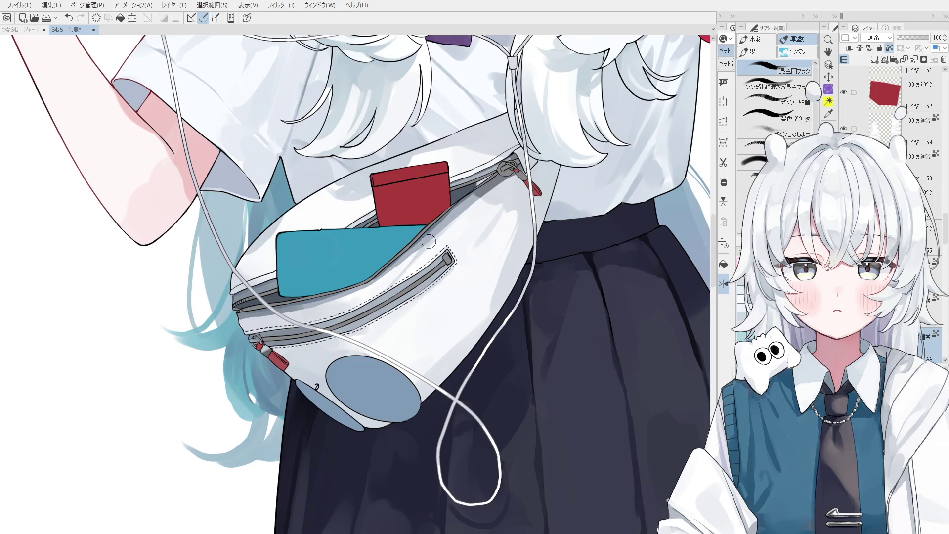
pyautogui.moveTo(432, 241); pyautogui.dragTo(424, 232)
pyautogui.scroll(-1, 424, 232)
pyautogui.hotkey('ctrl', 'z')
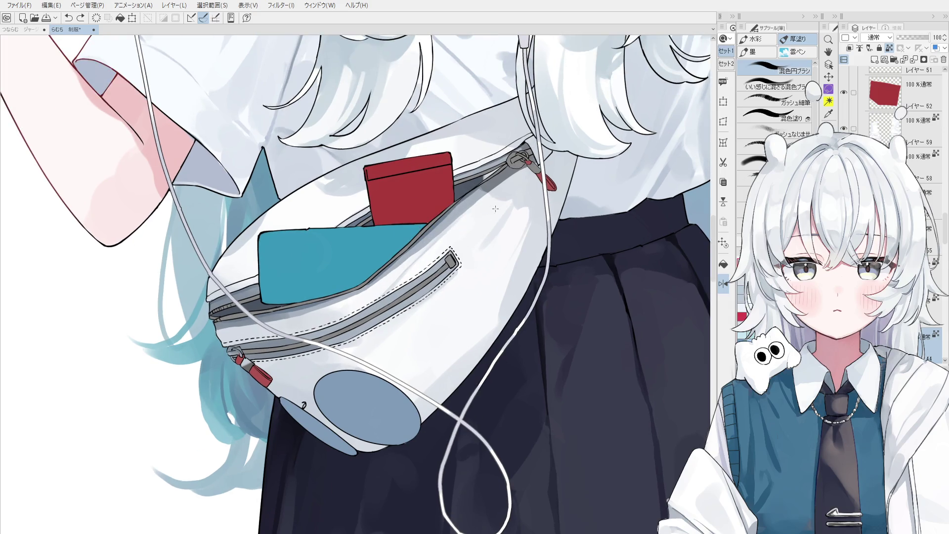
pyautogui.press('o')
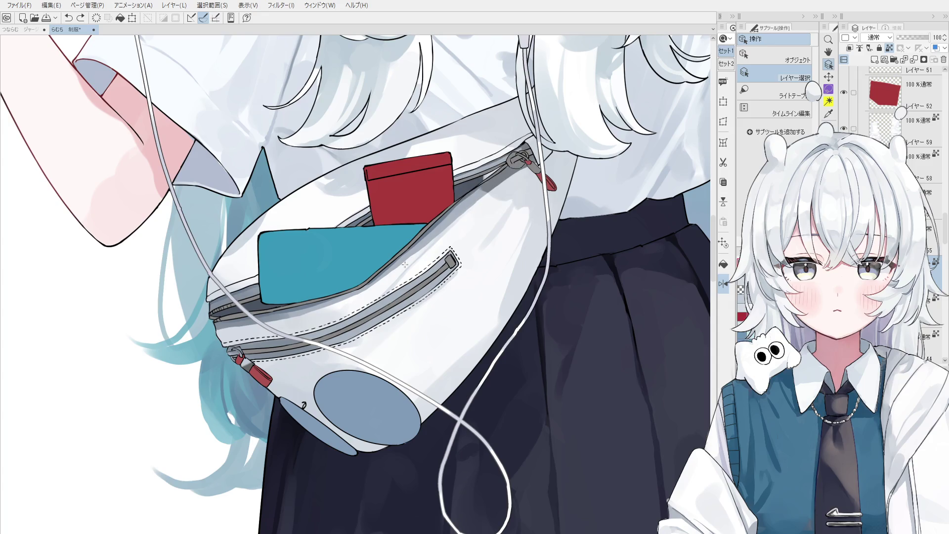
pyautogui.press('b')
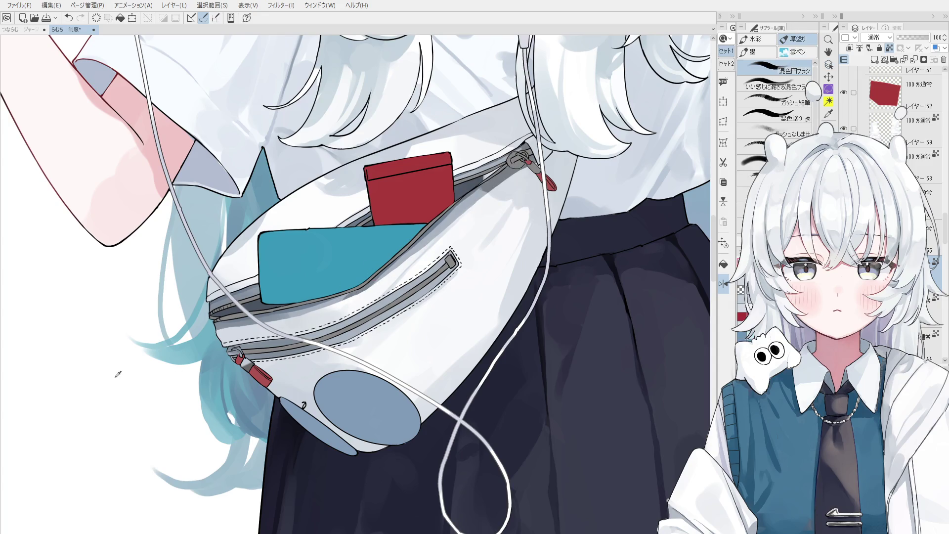
pyautogui.scroll(-1, 398, 263)
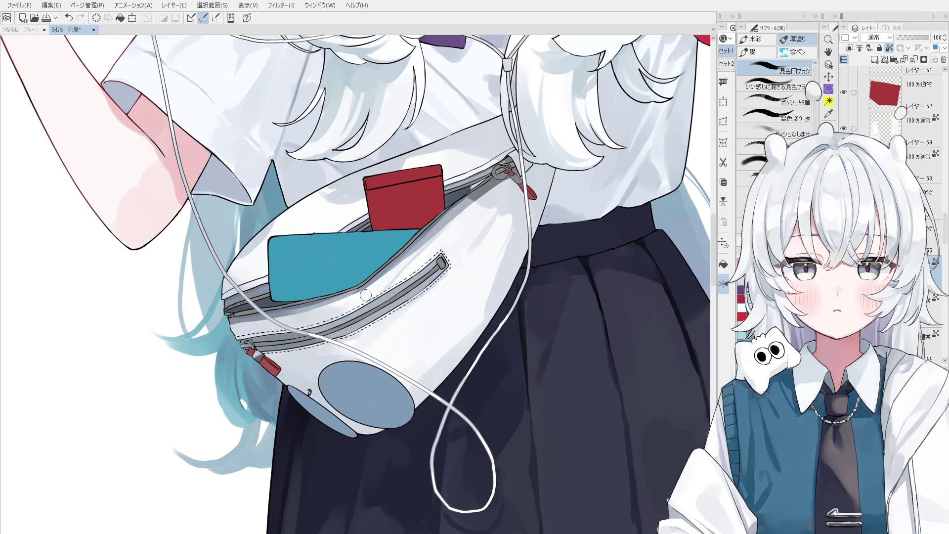
pyautogui.hotkey('ctrl', 'z')
pyautogui.moveTo(282, 309); pyautogui.dragTo(307, 313)
pyautogui.hotkey('ctrl', 'z')
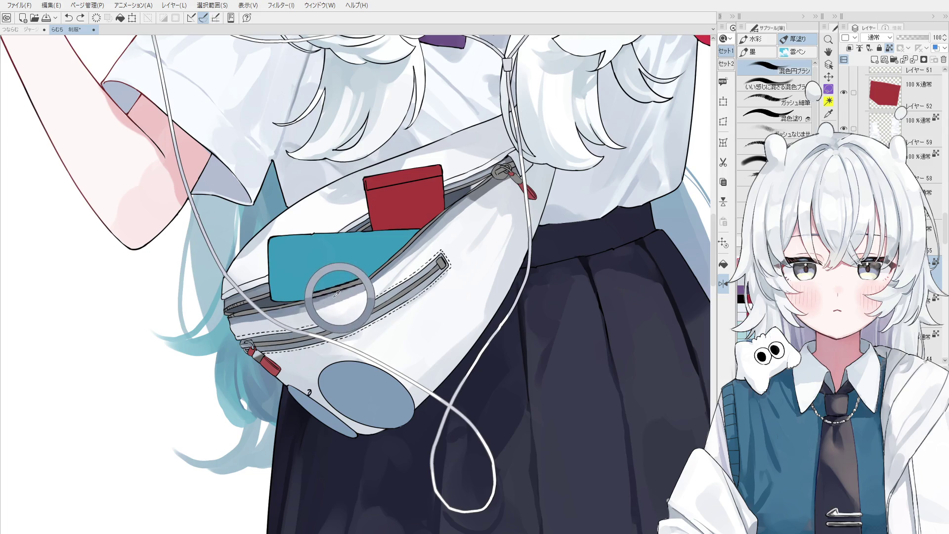
pyautogui.press('h')
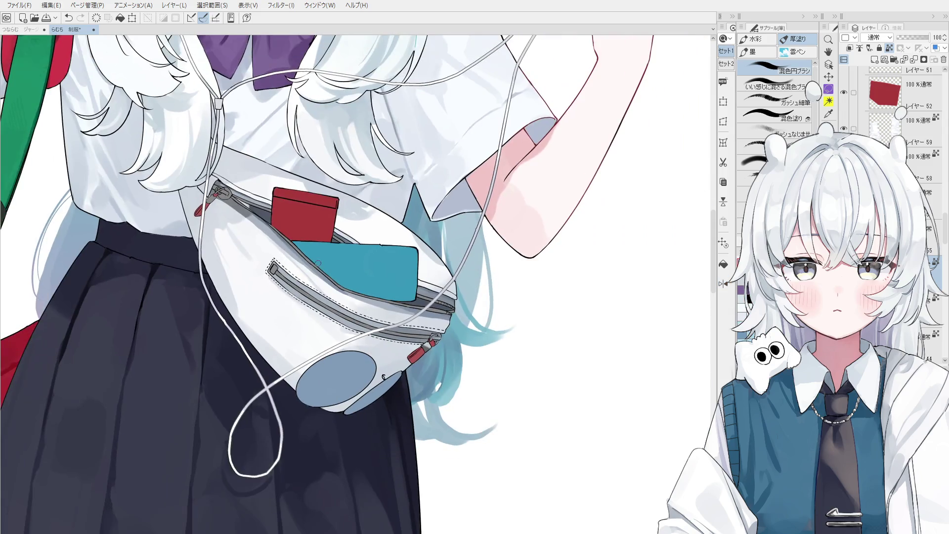
pyautogui.scroll(-1, 430, 317)
pyautogui.scroll(-5, 428, 317)
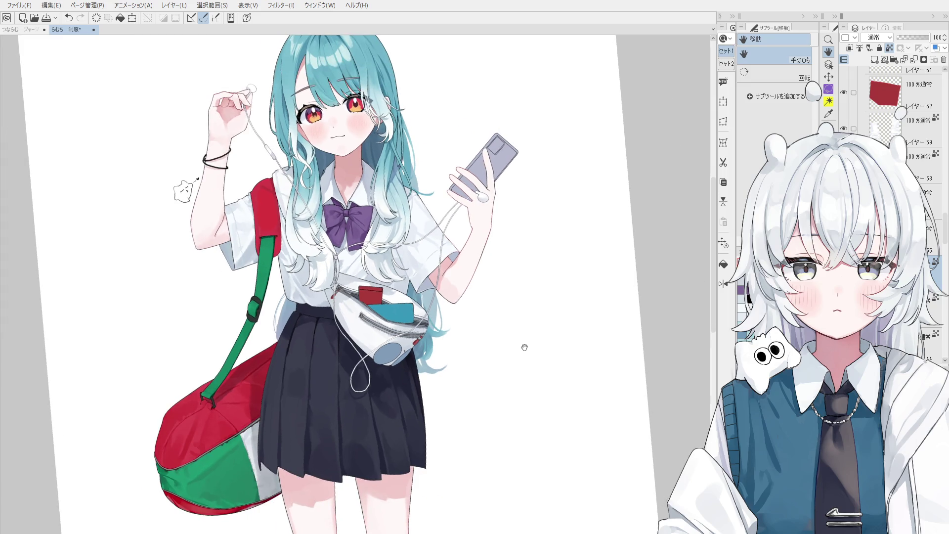
# Pick Layer 52 from the canvas and repaint the dark red card light pink with the blending brush
pyautogui.press('o')
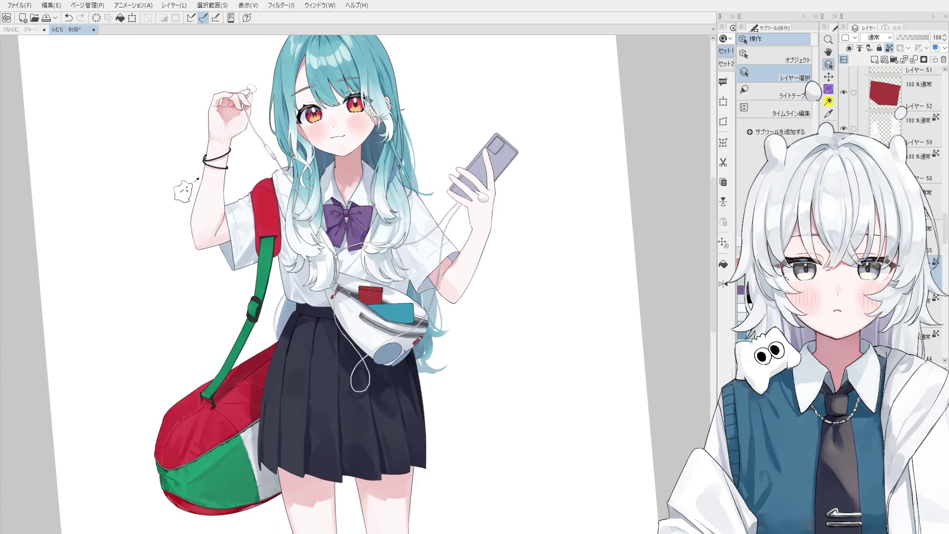
pyautogui.scroll(1, 386, 297)
pyautogui.click(371, 292)
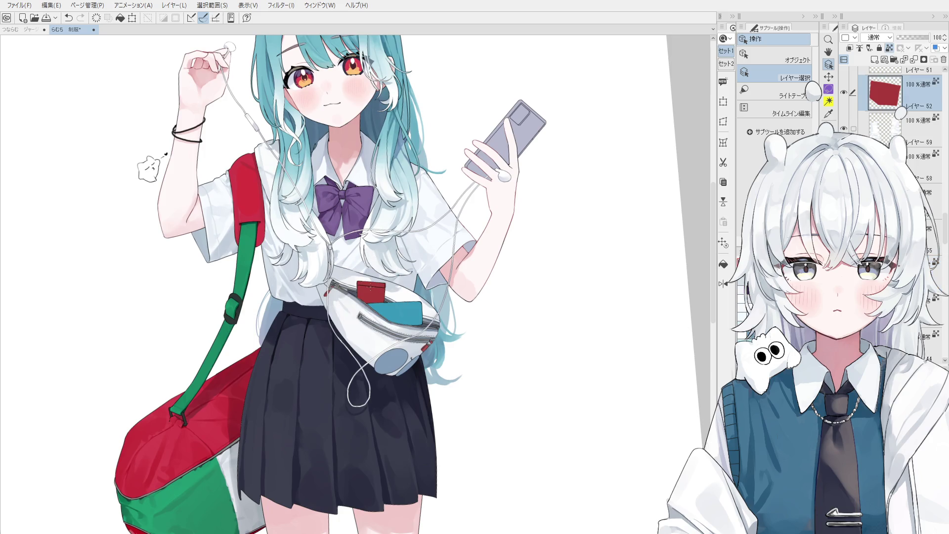
pyautogui.press('b')
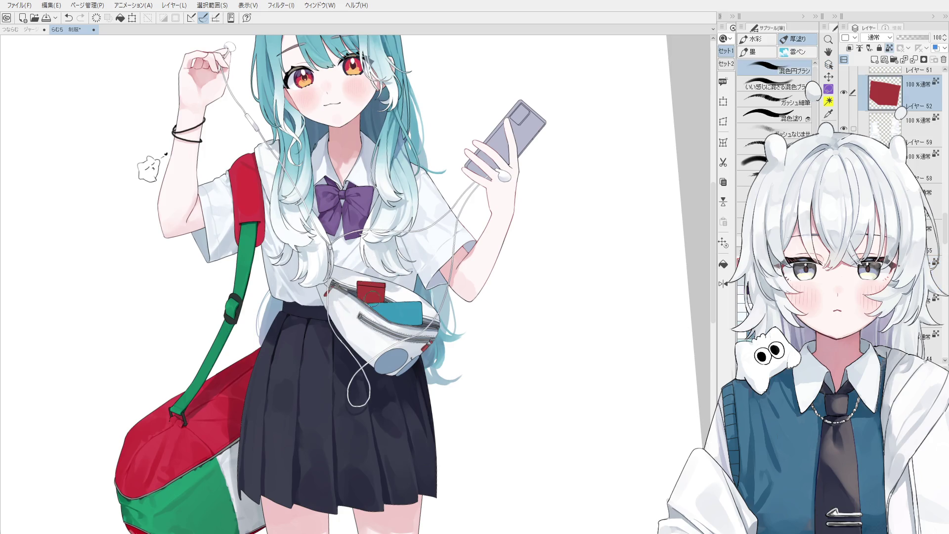
pyautogui.click(368, 286)
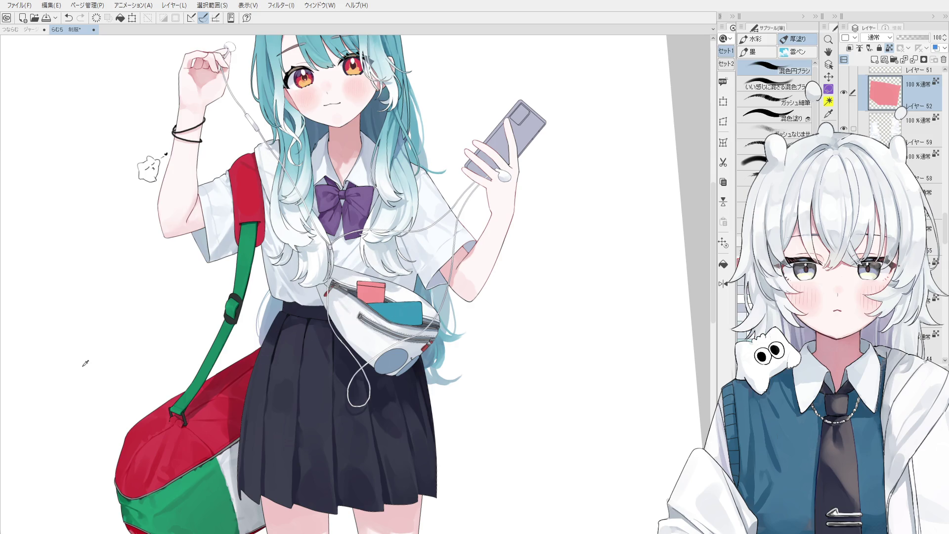
pyautogui.scroll(4, 372, 284)
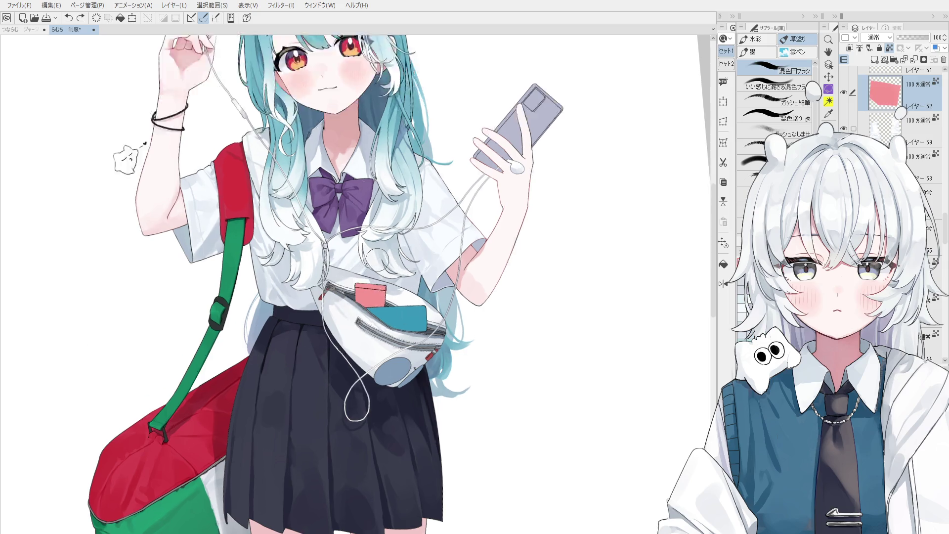
pyautogui.moveTo(359, 342)
pyautogui.mouseDown()
pyautogui.moveTo(357, 329)
pyautogui.moveTo(370, 343)
pyautogui.mouseUp()
# Brush a pale highlight along the card's top edge
pyautogui.press('o')
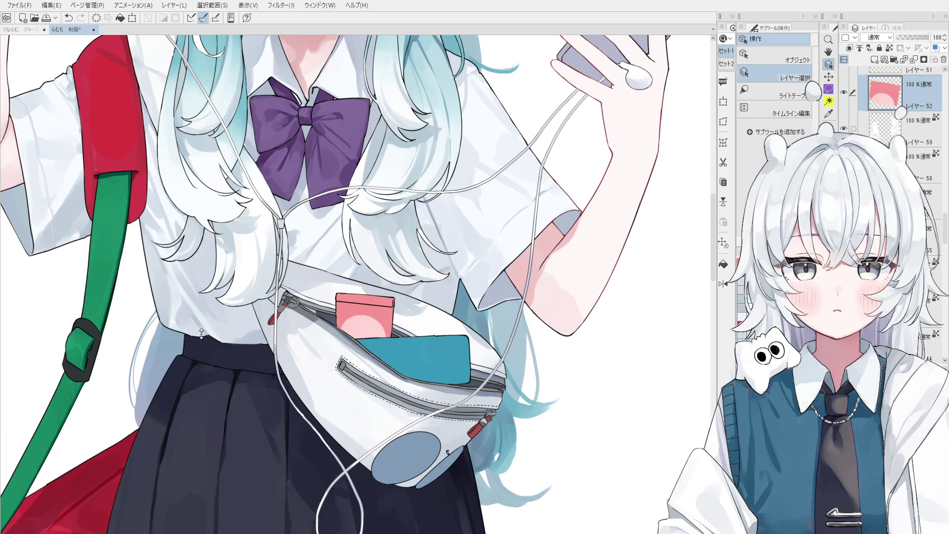
pyautogui.press('space')
pyautogui.moveTo(364, 341); pyautogui.dragTo(371, 376)
pyautogui.scroll(3, 364, 335)
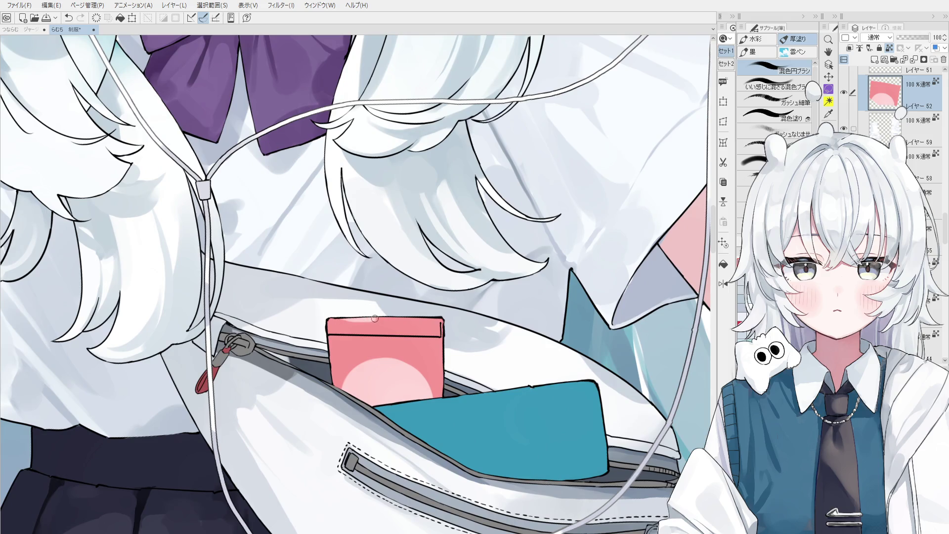
pyautogui.moveTo(341, 320); pyautogui.dragTo(443, 323)
pyautogui.scroll(-2, 438, 329)
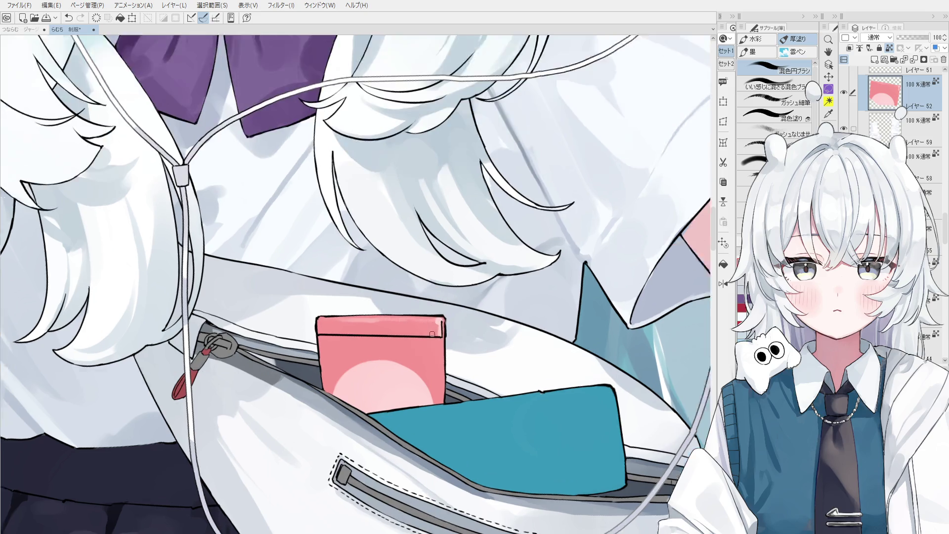
pyautogui.scroll(-5, 431, 356)
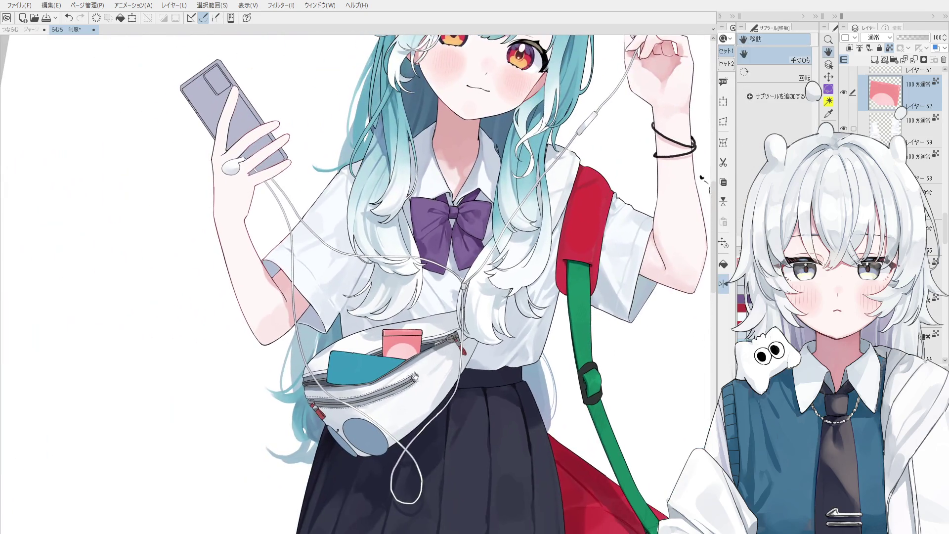
# Select the pink box's layer from the canvas
pyautogui.press('o')
pyautogui.scroll(-1, 388, 345)
pyautogui.click(387, 346)
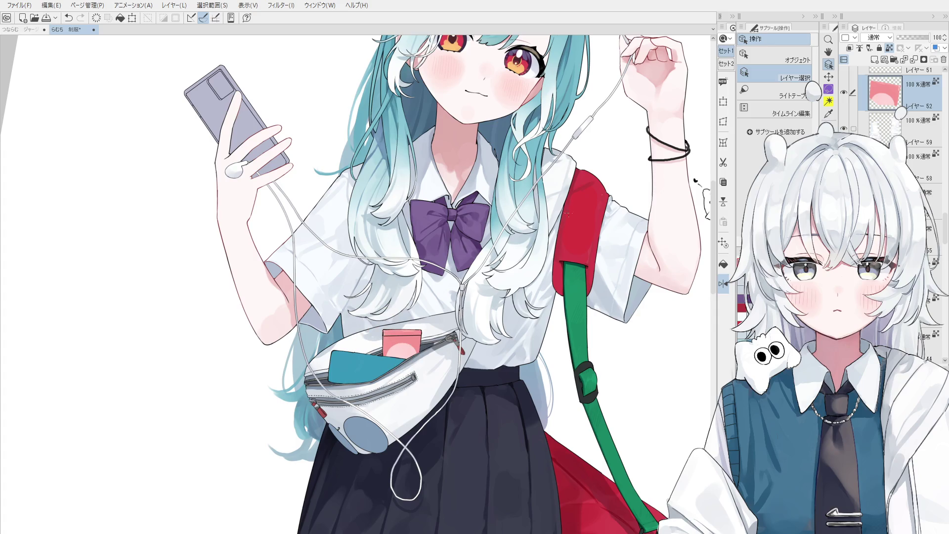
# Add a new Multiply layer above Layer 52 for shading the waist-bag contents
pyautogui.scroll(1, 900, 82)
pyautogui.click(874, 60)
pyautogui.scroll(-2, 877, 37)
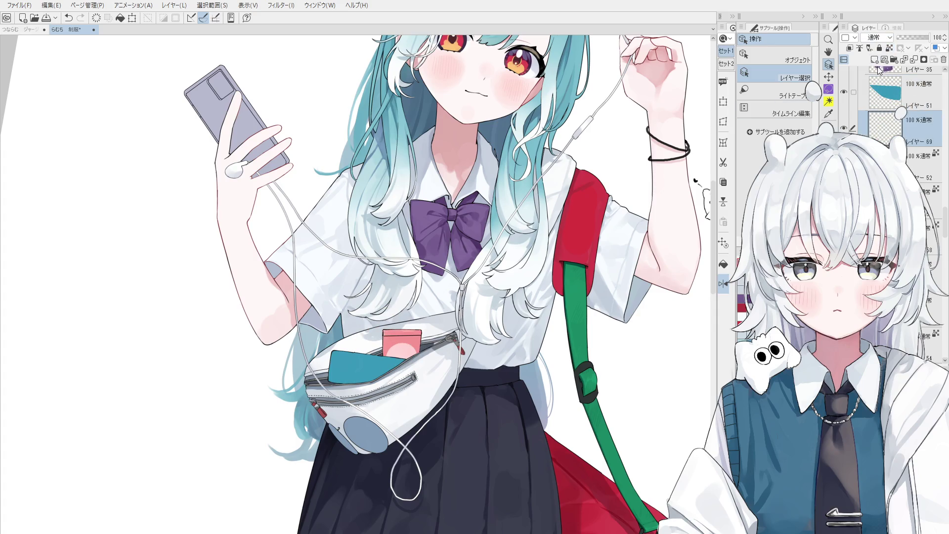
pyautogui.click(790, 80)
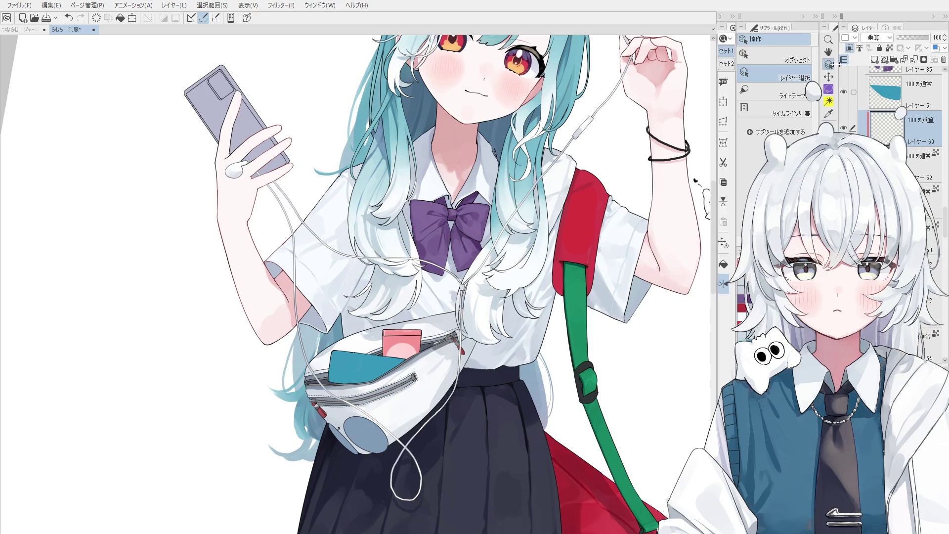
pyautogui.press('h')
pyautogui.moveTo(576, 196); pyautogui.dragTo(578, 223)
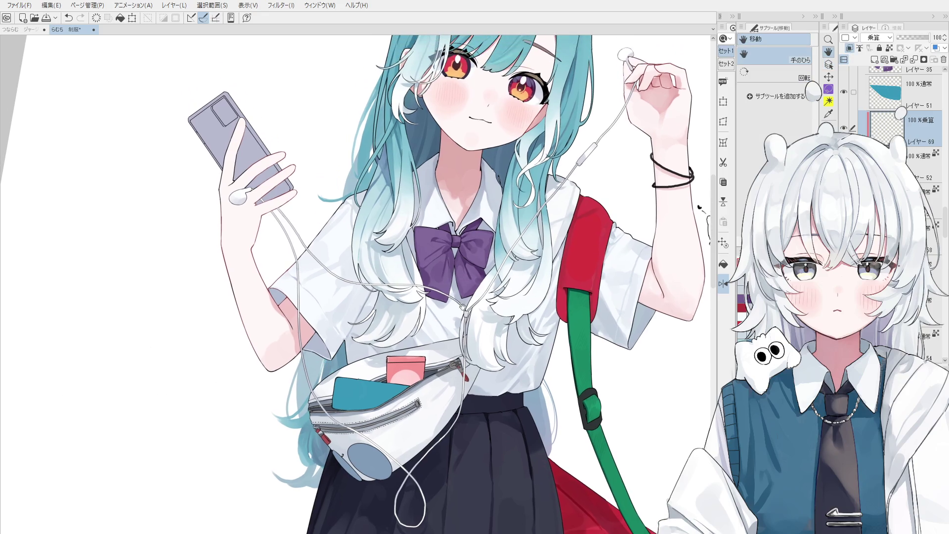
# Paint darker shading strokes on the pink box, toggling undo and redo to compare
pyautogui.press('b')
pyautogui.scroll(3, 370, 371)
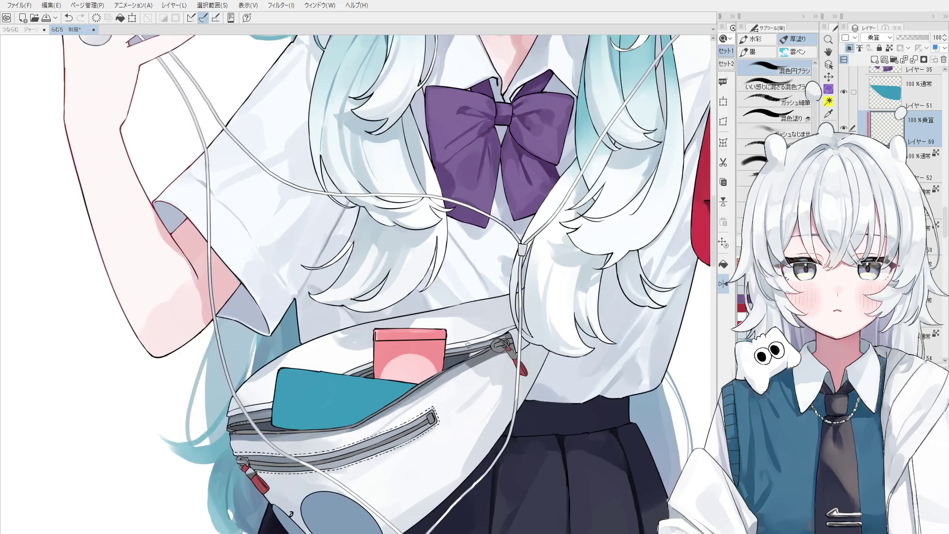
pyautogui.moveTo(394, 348); pyautogui.dragTo(420, 326)
pyautogui.press('-')
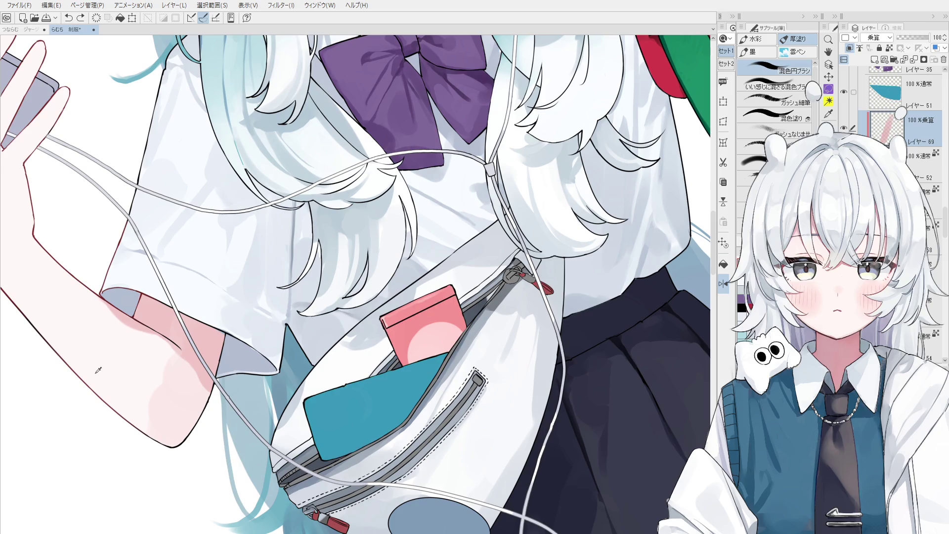
pyautogui.moveTo(406, 322); pyautogui.dragTo(439, 302)
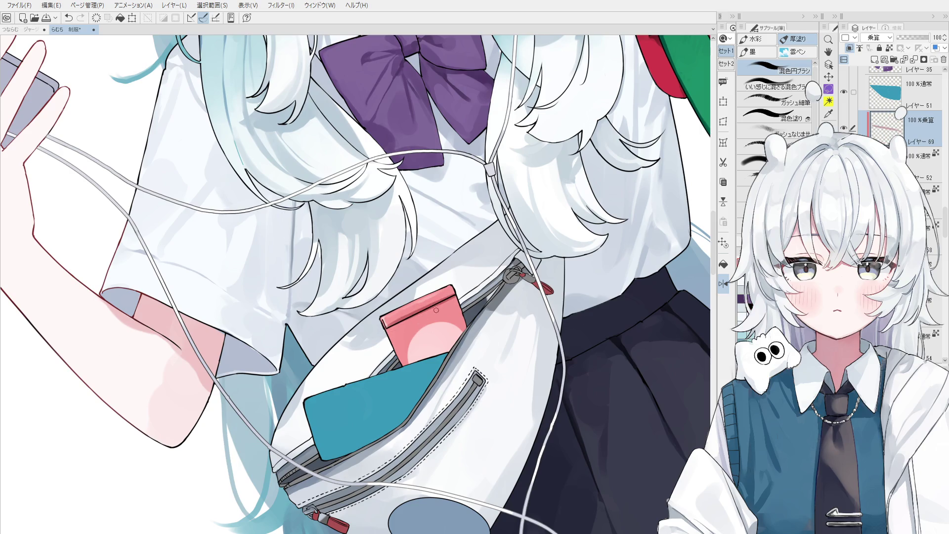
pyautogui.hotkey('ctrl', 'z')
pyautogui.hotkey('ctrl', 'y')
pyautogui.hotkey('ctrl', 'z')
pyautogui.hotkey('ctrl', 'y')
pyautogui.hotkey('ctrl', 'z')
pyautogui.hotkey('ctrl', 'y')
pyautogui.scroll(-2, 448, 312)
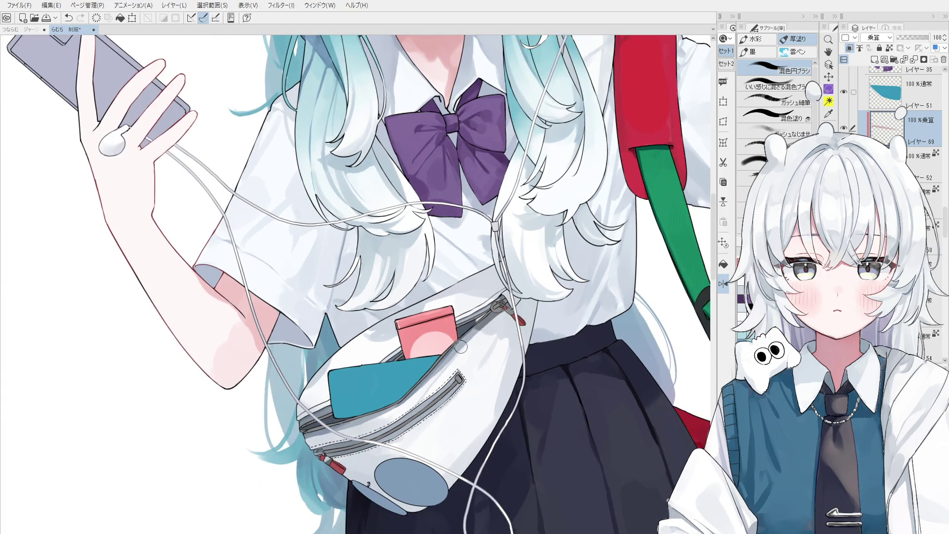
# Eyedrop the box's pink, shade its right edge, and retry the edge stroke
pyautogui.press('-')
pyautogui.keyDown('alt'); pyautogui.click(393, 346); pyautogui.keyUp('alt')
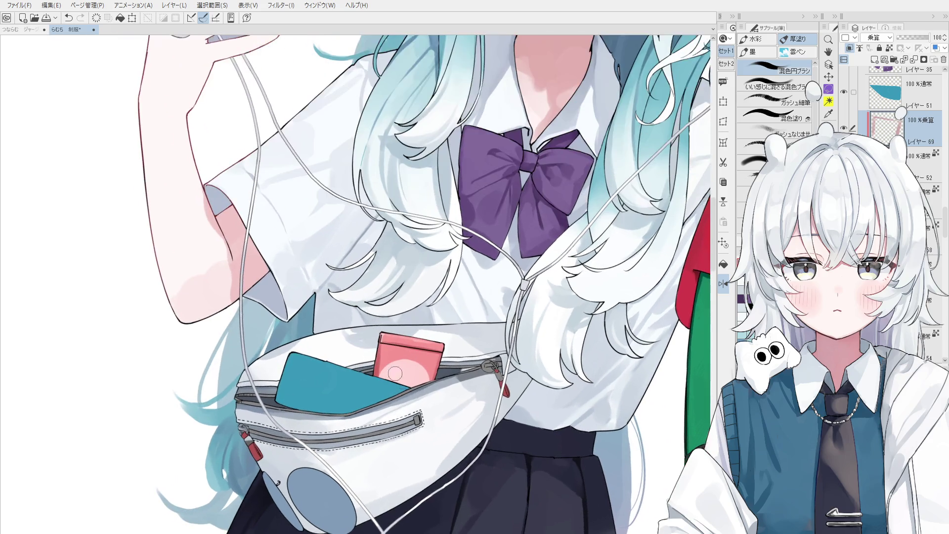
pyautogui.press('^')
pyautogui.moveTo(380, 347); pyautogui.dragTo(375, 373)
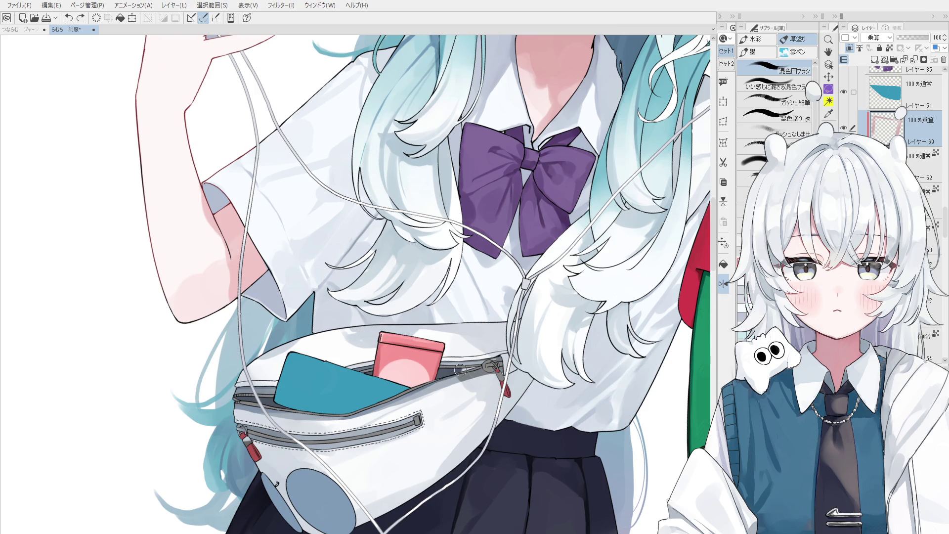
pyautogui.press('^')
pyautogui.keyDown('alt'); pyautogui.click(397, 346); pyautogui.keyUp('alt')
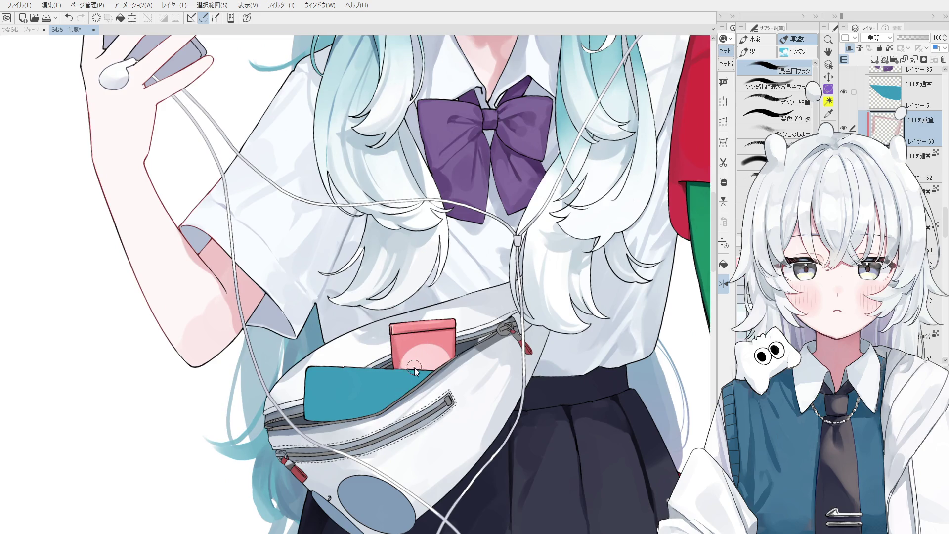
pyautogui.press('h')
pyautogui.hotkey('ctrl', 'z')
pyautogui.moveTo(331, 346); pyautogui.dragTo(332, 380)
pyautogui.hotkey('ctrl', 'z')
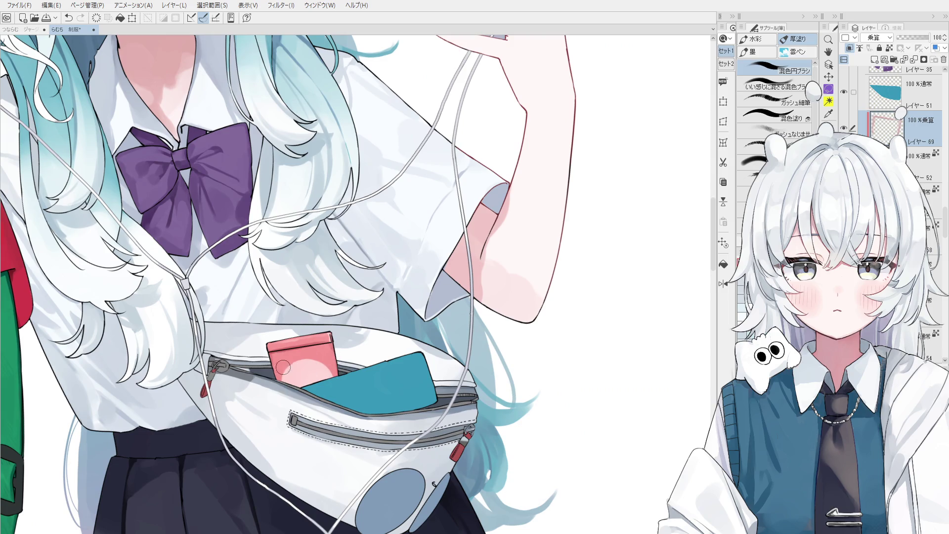
pyautogui.keyDown('ctrl'); pyautogui.keyDown('shift'); pyautogui.click(309, 356); pyautogui.keyUp('shift'); pyautogui.keyUp('ctrl')
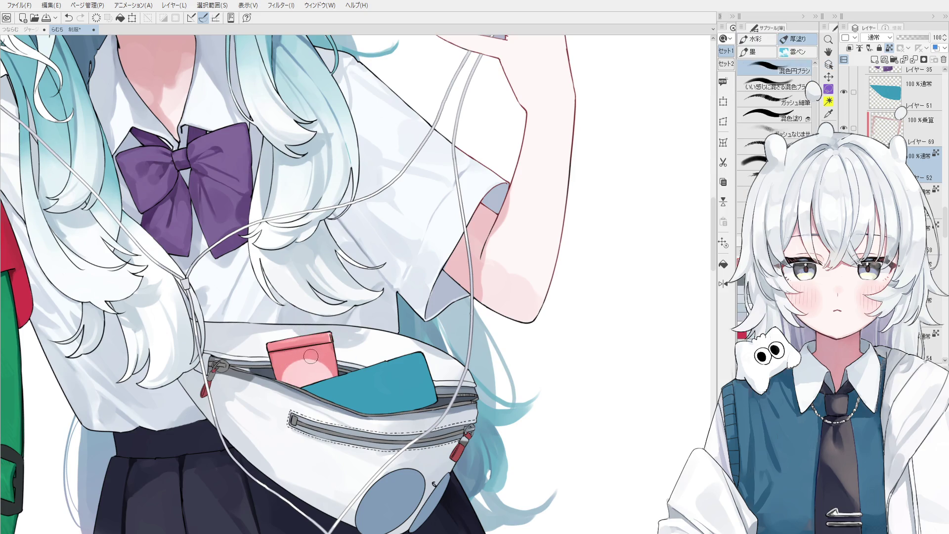
# Eyedrop the pink and remove the stray dark dot from the pink case
pyautogui.hotkey('ctrl', 'z')
pyautogui.keyDown('alt'); pyautogui.click(311, 357); pyautogui.keyUp('alt')
pyautogui.scroll(1, 312, 357)
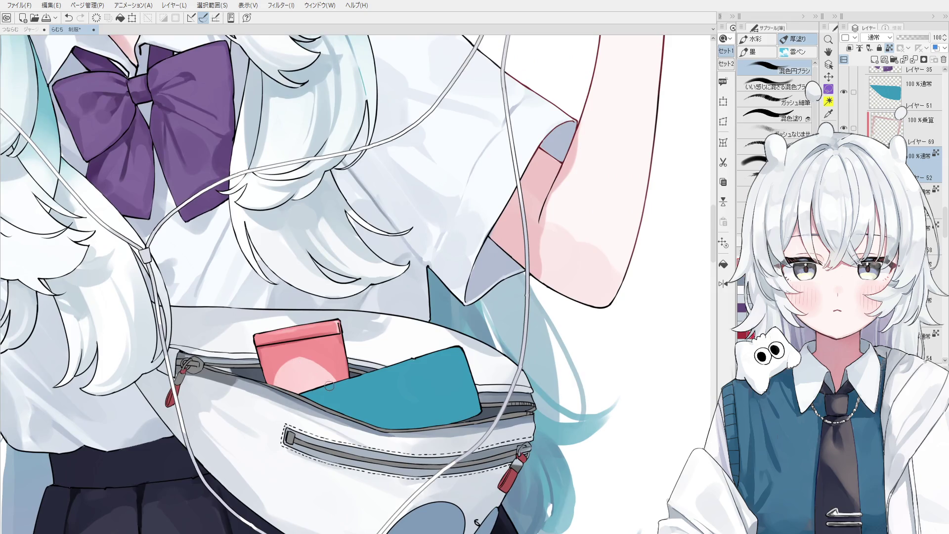
pyautogui.keyDown('ctrl'); pyautogui.keyDown('shift'); pyautogui.click(322, 341); pyautogui.keyUp('shift'); pyautogui.keyUp('ctrl')
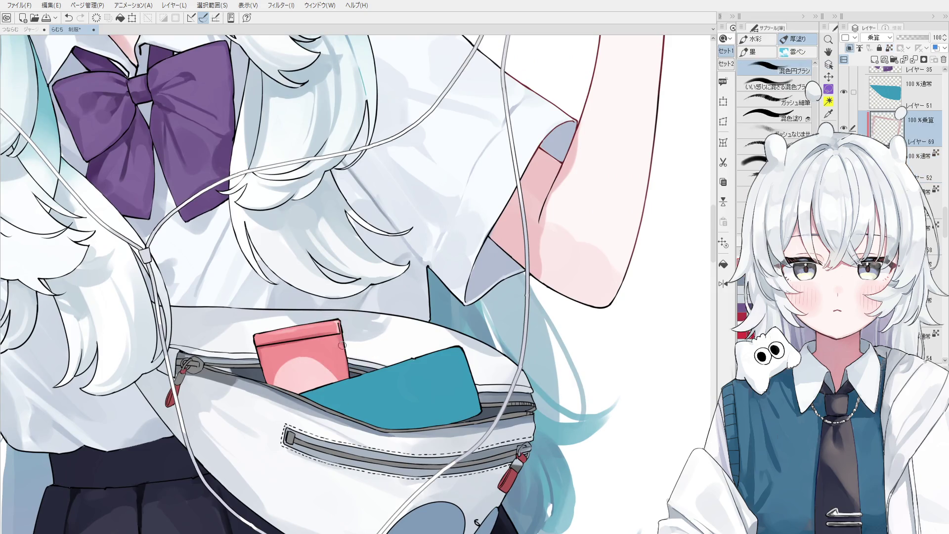
pyautogui.hotkey('ctrl', 'z')
# Blend darker shading along the pink case's right edge on the multiply layer
pyautogui.scroll(1, 331, 384)
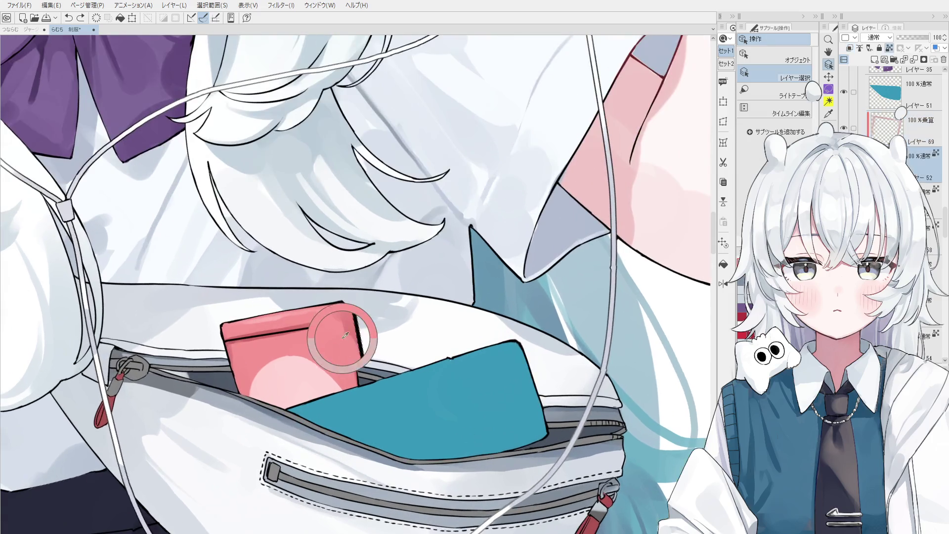
pyautogui.scroll(1, 348, 341)
pyautogui.keyDown('ctrl'); pyautogui.click(349, 341); pyautogui.keyUp('ctrl')
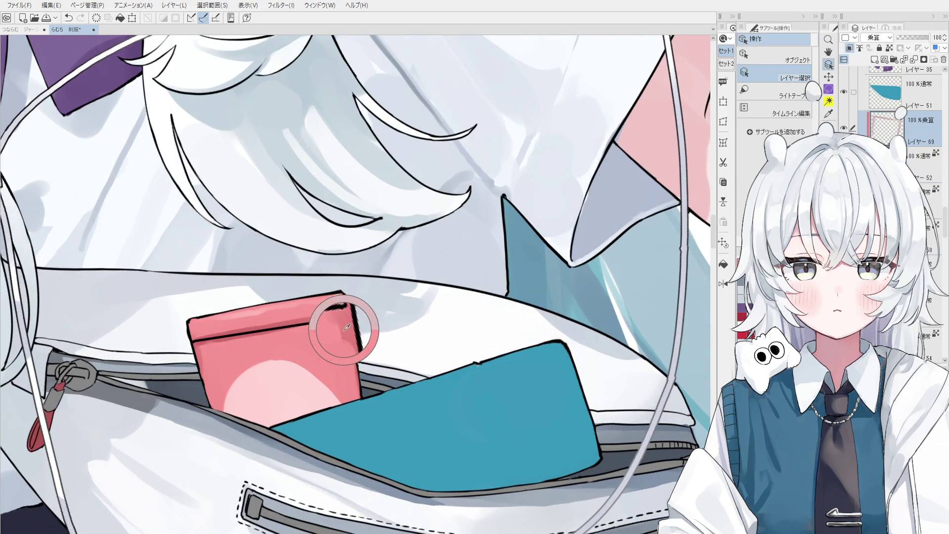
pyautogui.press('b')
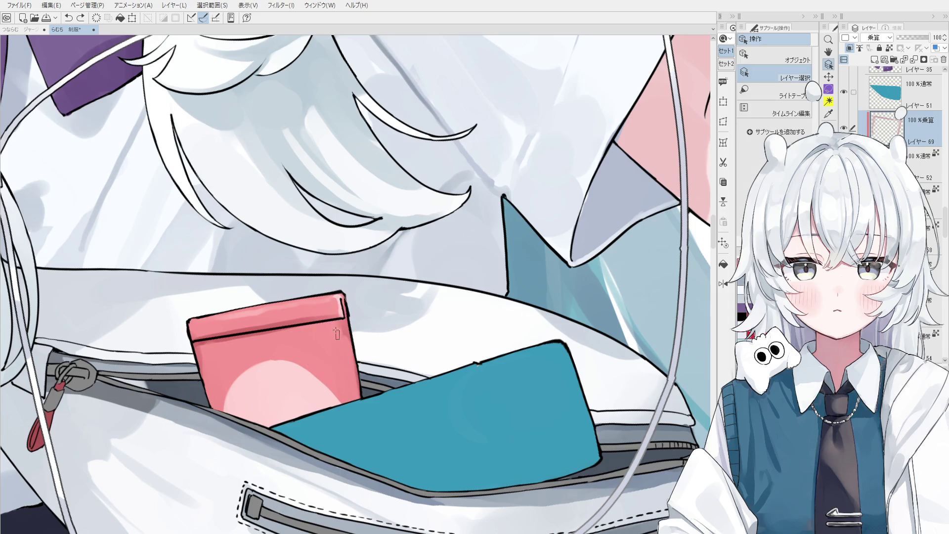
pyautogui.moveTo(339, 336)
pyautogui.mouseDown()
pyautogui.moveTo(344, 349)
pyautogui.moveTo(319, 348)
pyautogui.mouseUp()
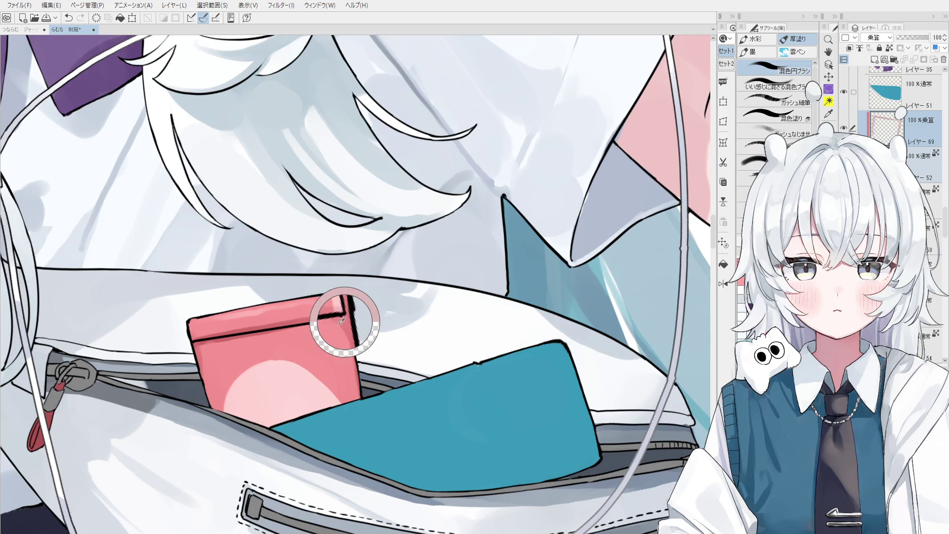
pyautogui.moveTo(241, 398); pyautogui.dragTo(265, 414)
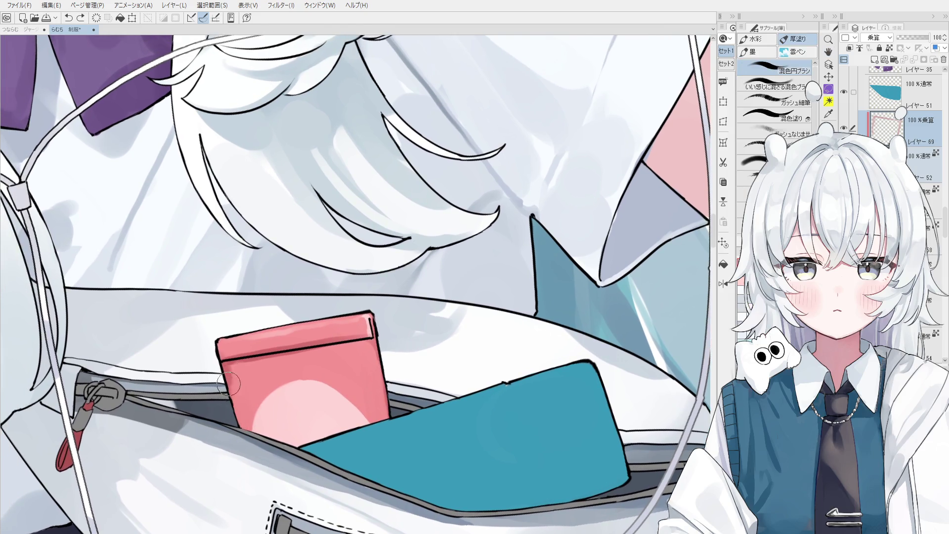
pyautogui.scroll(-2, 240, 418)
pyautogui.keyDown('ctrl'); pyautogui.keyDown('shift'); pyautogui.click(317, 398); pyautogui.keyUp('shift'); pyautogui.keyUp('ctrl')
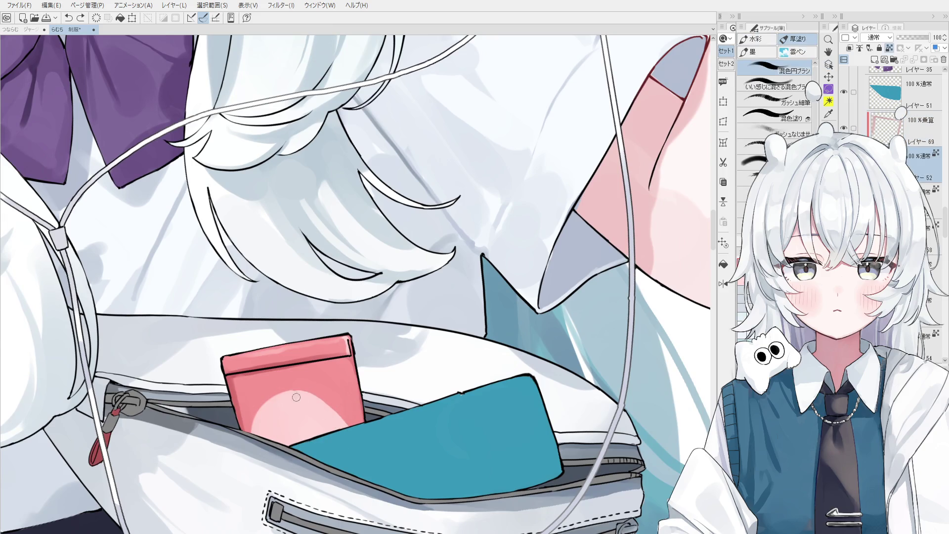
pyautogui.scroll(-1, 346, 433)
pyautogui.hotkey('ctrl', 'z')
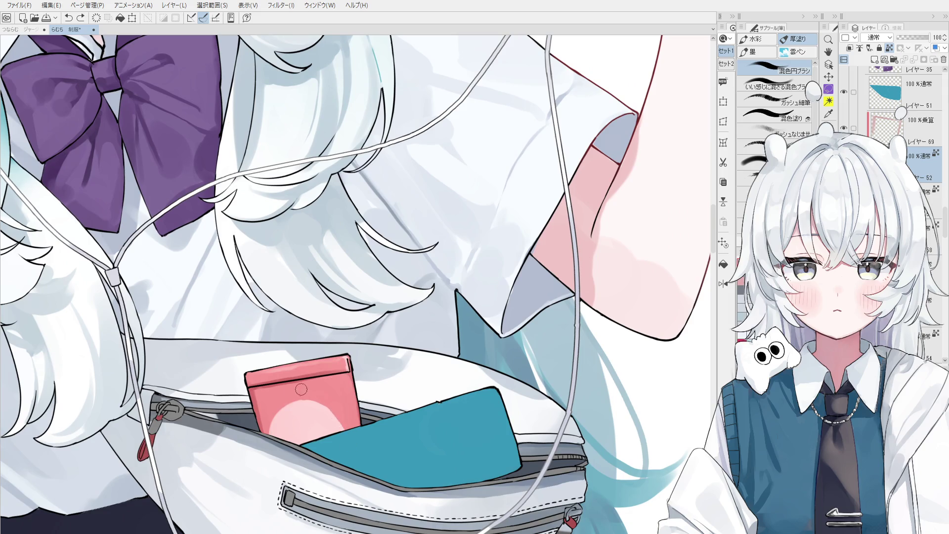
# Zoom out and pan up to show the whole girl
pyautogui.scroll(-1, 320, 405)
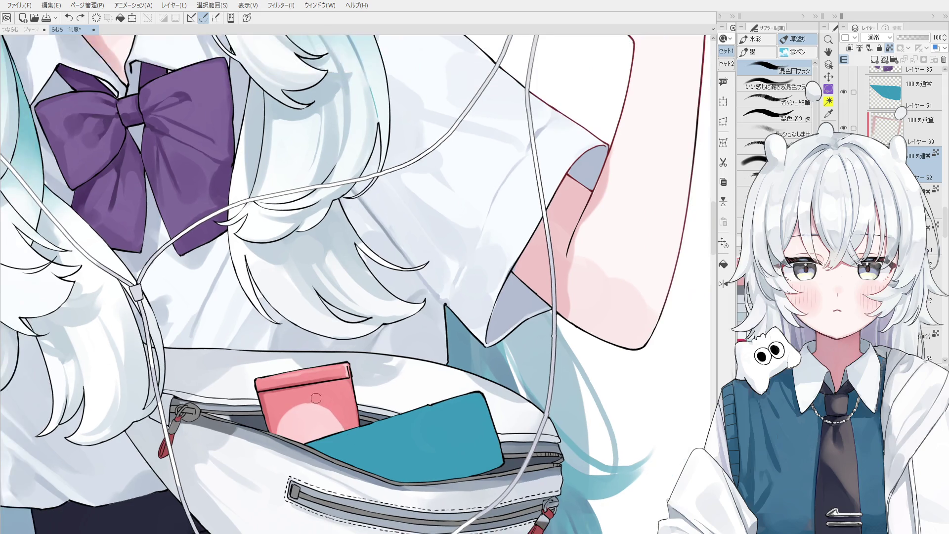
pyautogui.scroll(-1, 316, 403)
pyautogui.press('o')
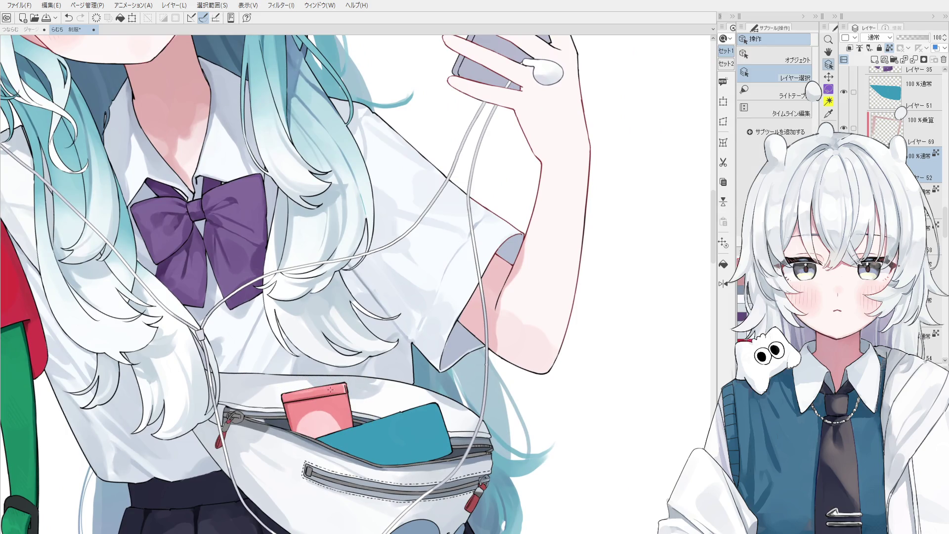
pyautogui.press('h')
pyautogui.scroll(-2, 342, 414)
pyautogui.moveTo(483, 492); pyautogui.dragTo(482, 468)
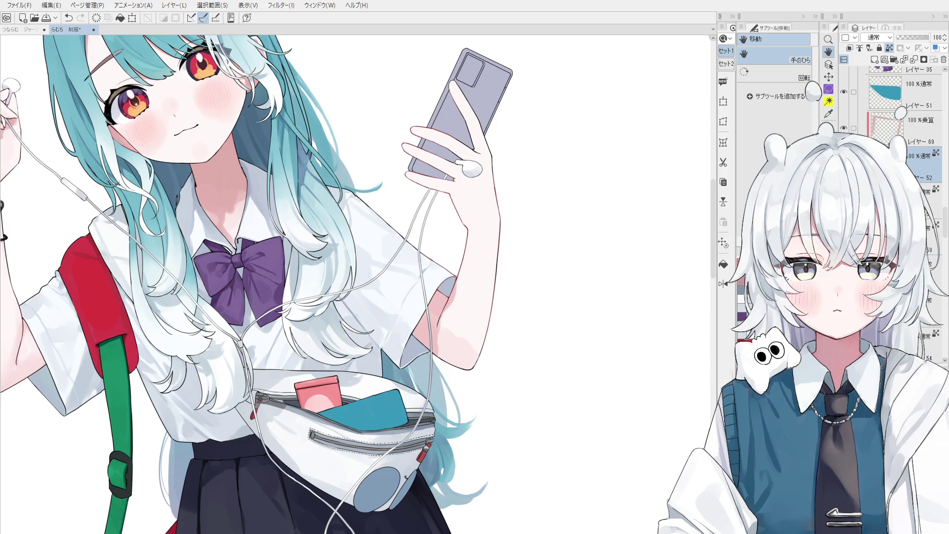
# Repaint the blue bottle in the waist bag brighter cyan with 厚塗り, comparing via undo/redo
pyautogui.hotkey('ctrl', 'c')
pyautogui.moveTo(366, 390); pyautogui.dragTo(465, 381)
pyautogui.keyDown('ctrl'); pyautogui.keyDown('shift'); pyautogui.click(465, 381); pyautogui.keyUp('shift'); pyautogui.keyUp('ctrl')
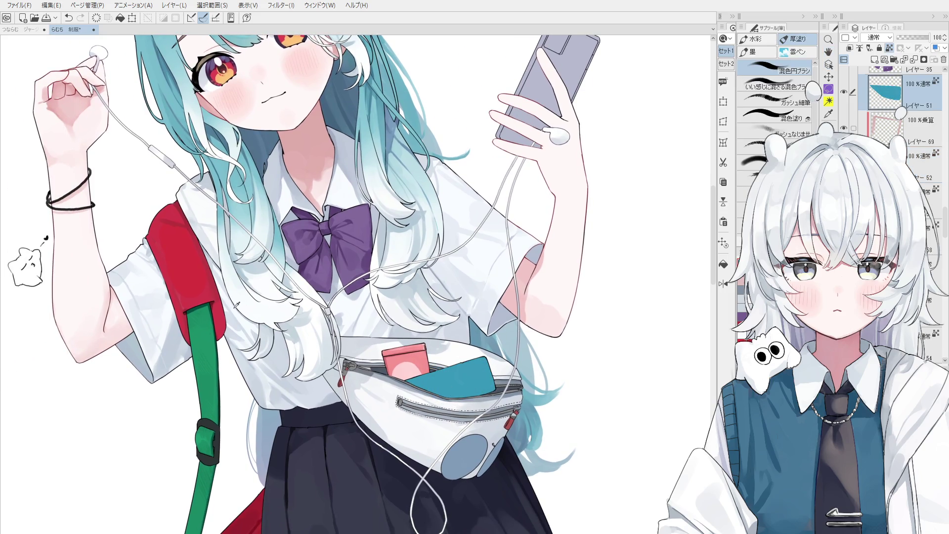
pyautogui.moveTo(467, 378); pyautogui.dragTo(492, 369)
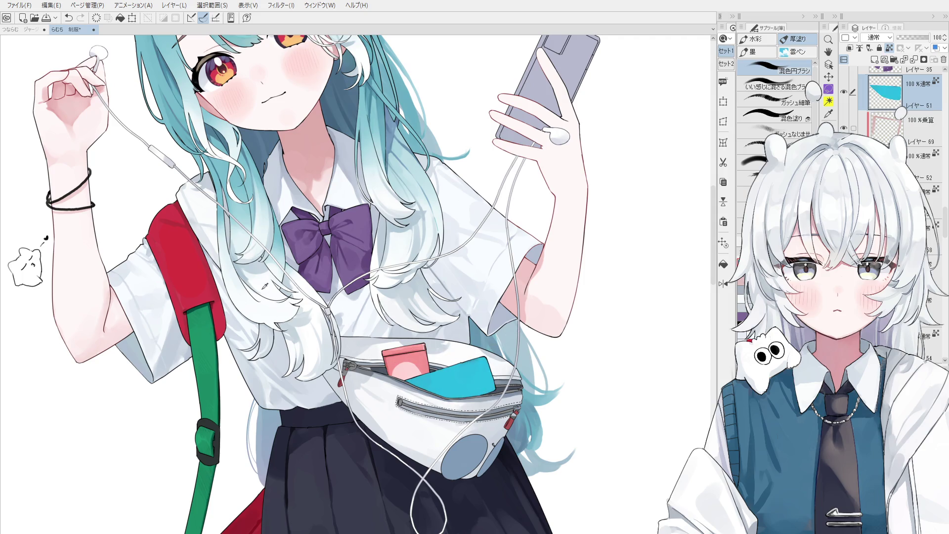
pyautogui.hotkey('ctrl', 'z')
pyautogui.hotkey('ctrl', 'z')
pyautogui.hotkey('ctrl', 'y')
pyautogui.scroll(2, 489, 366)
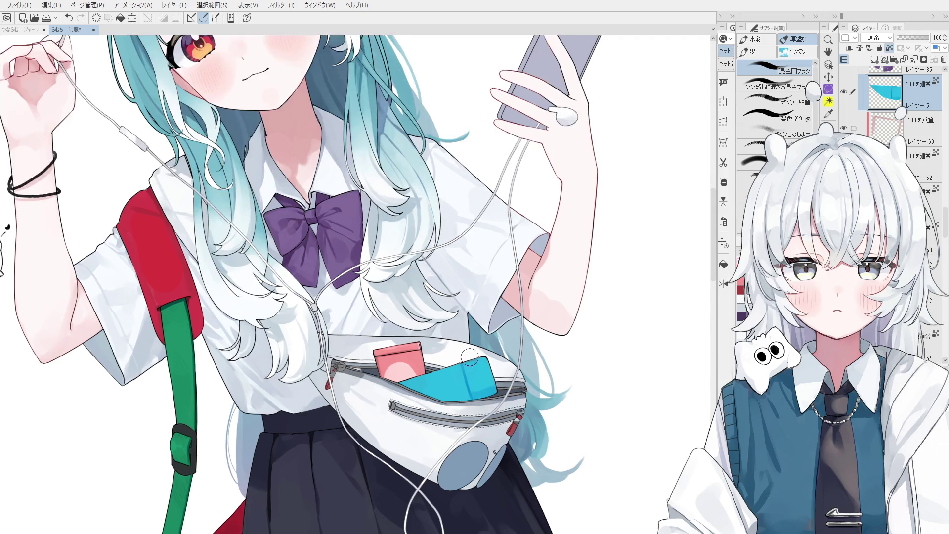
pyautogui.scroll(1, 474, 346)
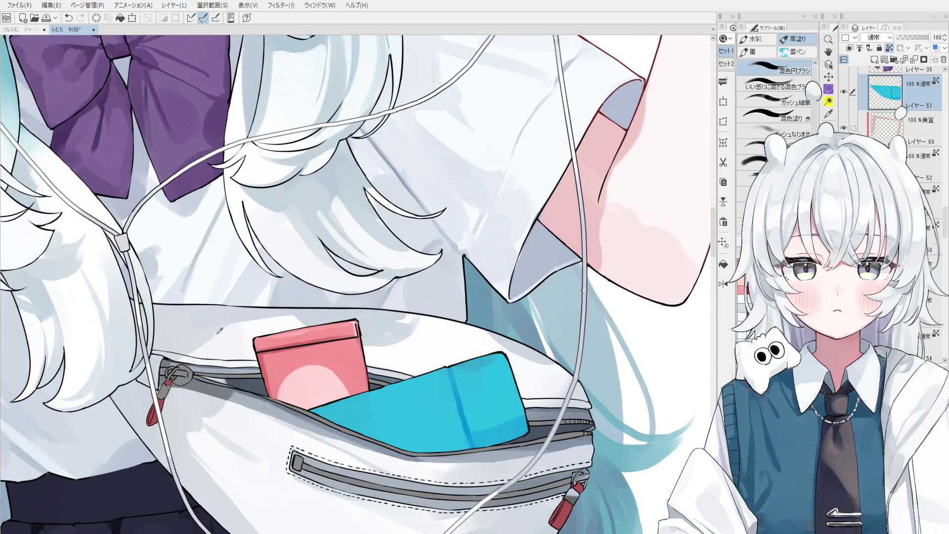
# Try a darker blue patch and a stripe stroke on the bottle, undoing both
pyautogui.scroll(1, 487, 410)
pyautogui.moveTo(495, 420)
pyautogui.mouseDown()
pyautogui.moveTo(515, 430)
pyautogui.moveTo(503, 434)
pyautogui.moveTo(534, 408)
pyautogui.moveTo(512, 416)
pyautogui.moveTo(519, 403)
pyautogui.moveTo(523, 411)
pyautogui.mouseUp()
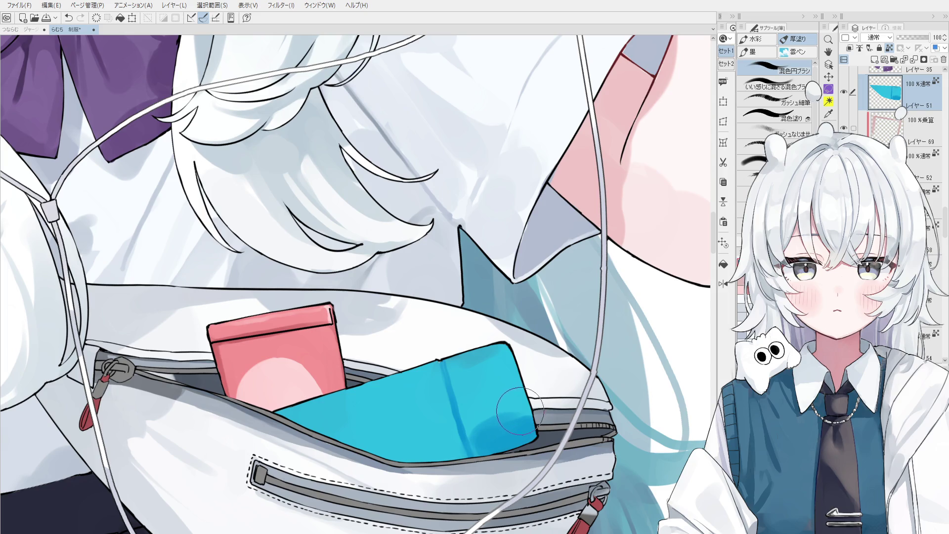
pyautogui.scroll(1, 476, 383)
pyautogui.scroll(1, 476, 384)
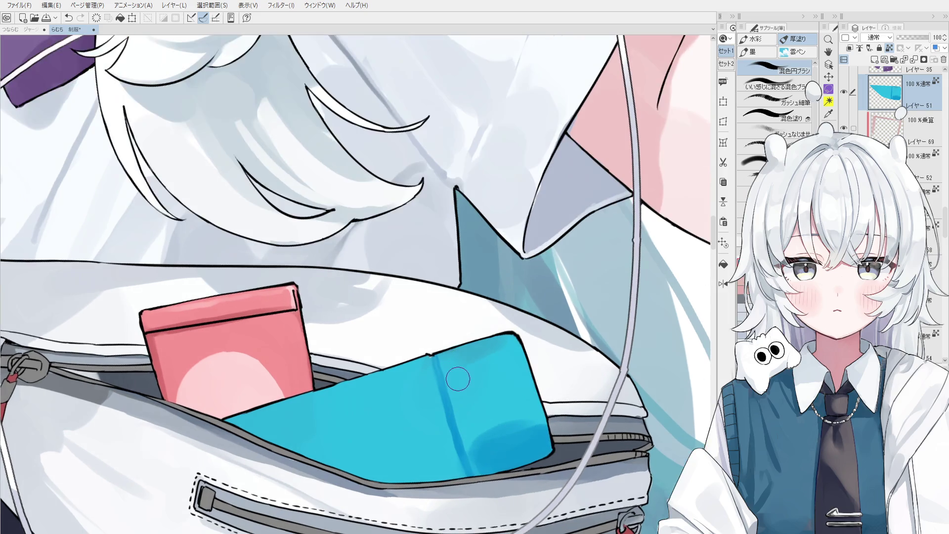
pyautogui.hotkey('ctrl', 'z')
pyautogui.moveTo(437, 378)
pyautogui.mouseDown()
pyautogui.moveTo(448, 428)
pyautogui.moveTo(455, 378)
pyautogui.mouseUp()
pyautogui.hotkey('ctrl', 'z')
# Paint a darker blue shading stroke down the bottle, adjusting the brush size
pyautogui.press('o')
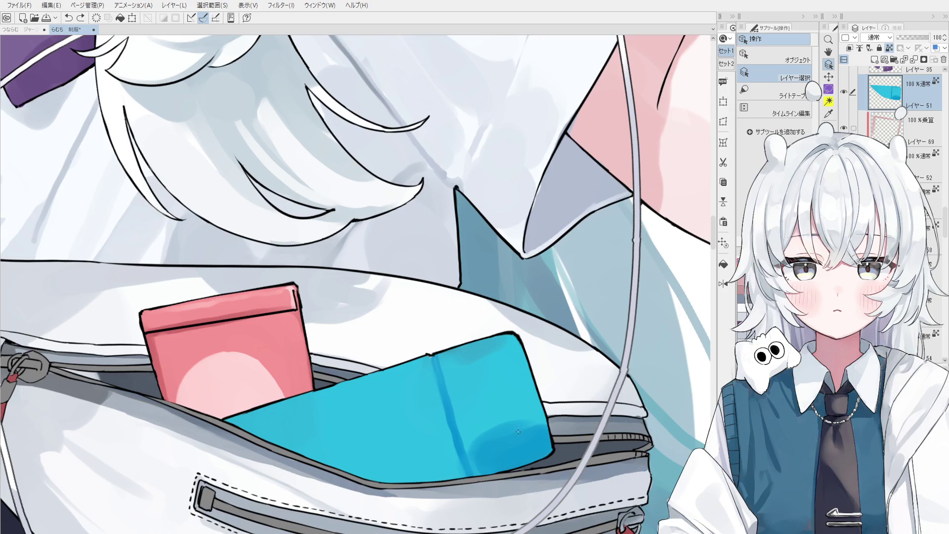
pyautogui.press('b')
pyautogui.scroll(1, 514, 390)
pyautogui.hotkey('ctrl', 'z')
pyautogui.moveTo(497, 354); pyautogui.dragTo(521, 409)
pyautogui.press('[')
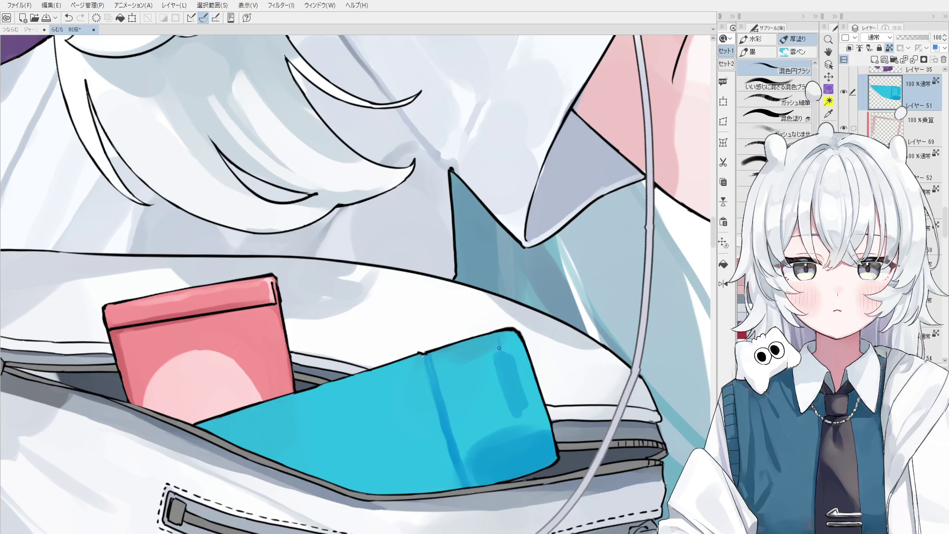
pyautogui.press(']')
pyautogui.scroll(3, 526, 405)
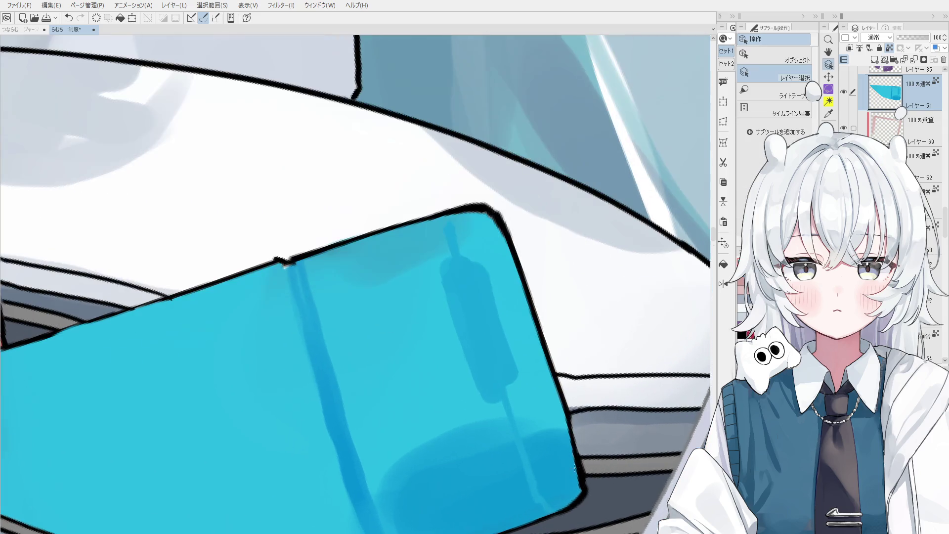
pyautogui.scroll(2, 555, 473)
pyautogui.keyDown('ctrl'); pyautogui.keyDown('shift'); pyautogui.click(568, 469); pyautogui.keyUp('shift'); pyautogui.keyUp('ctrl')
# Select the bottle's colour layer from the canvas with Layer Select
pyautogui.press('e')
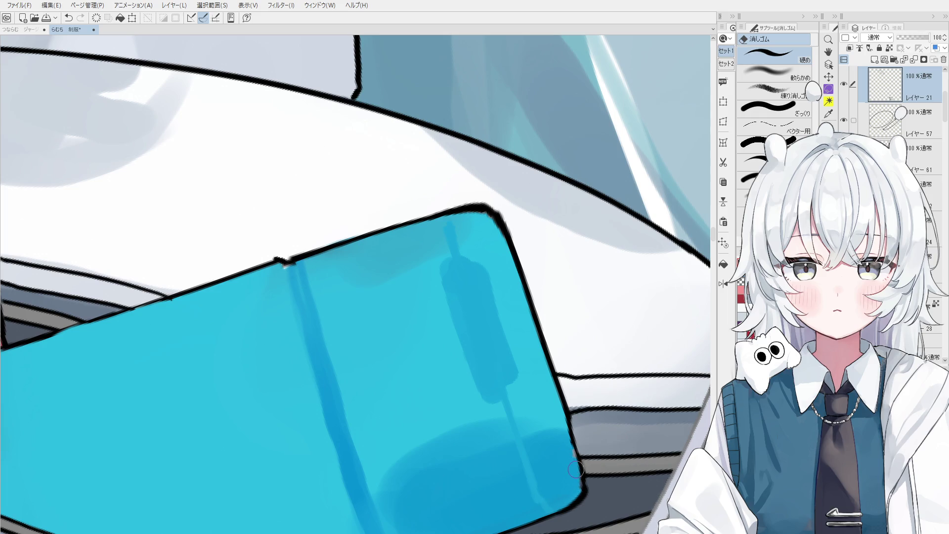
pyautogui.press('o')
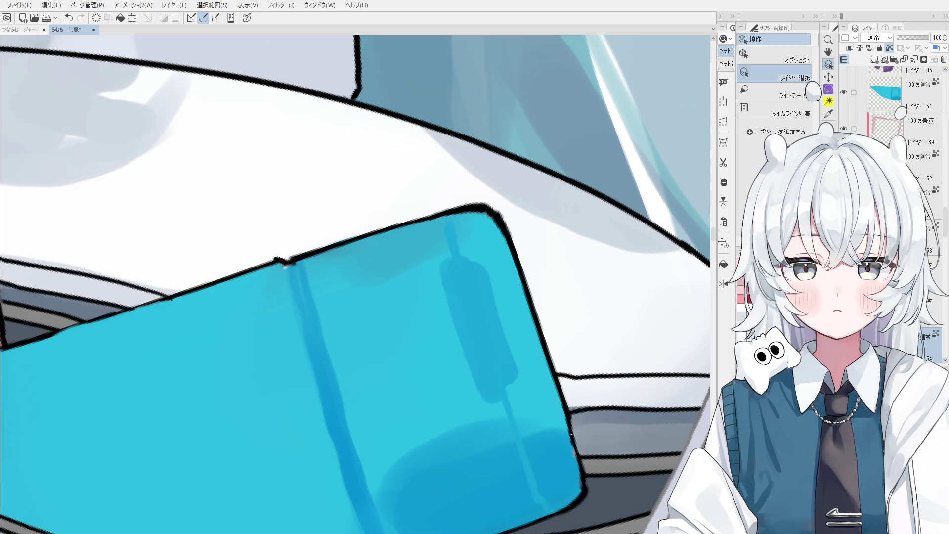
pyautogui.press('p')
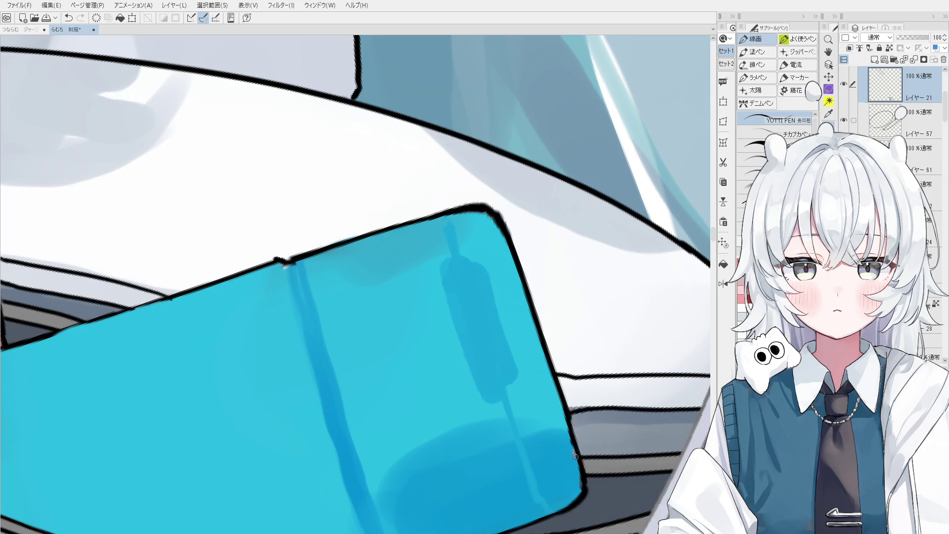
pyautogui.press('o')
pyautogui.click(564, 458)
pyautogui.press('b')
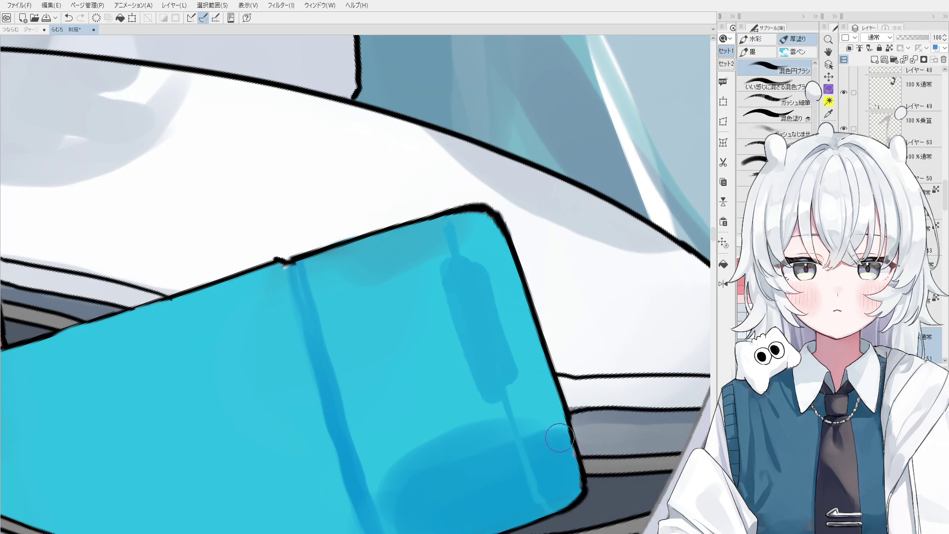
pyautogui.scroll(-2, 564, 447)
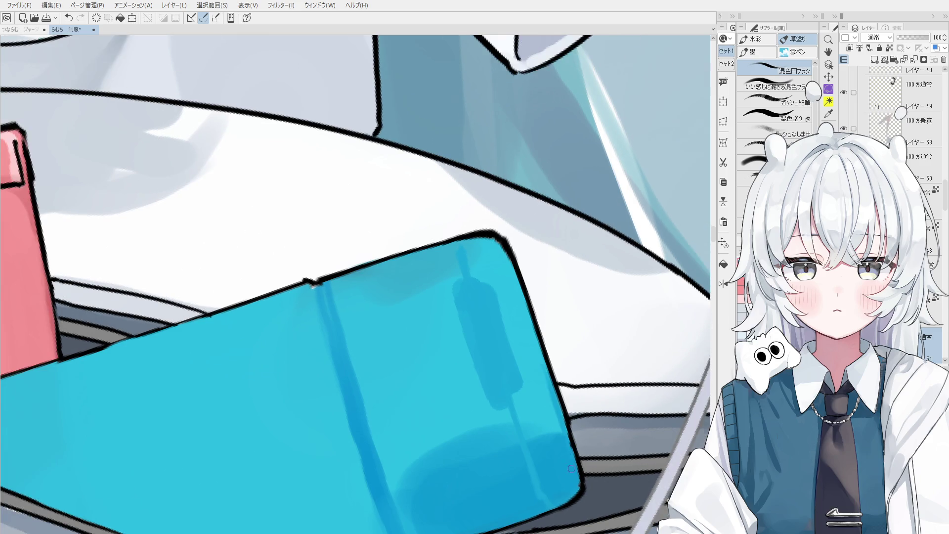
pyautogui.scroll(1, 563, 443)
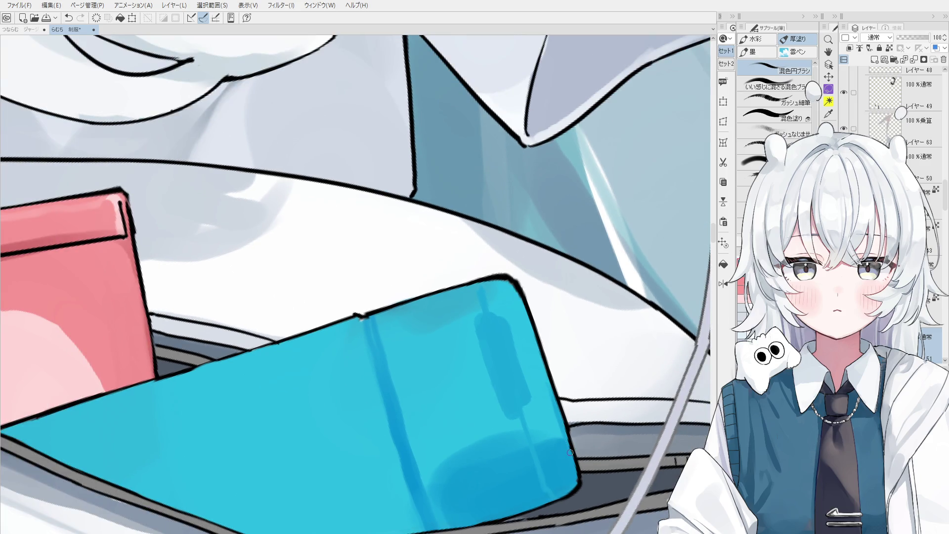
pyautogui.press('o')
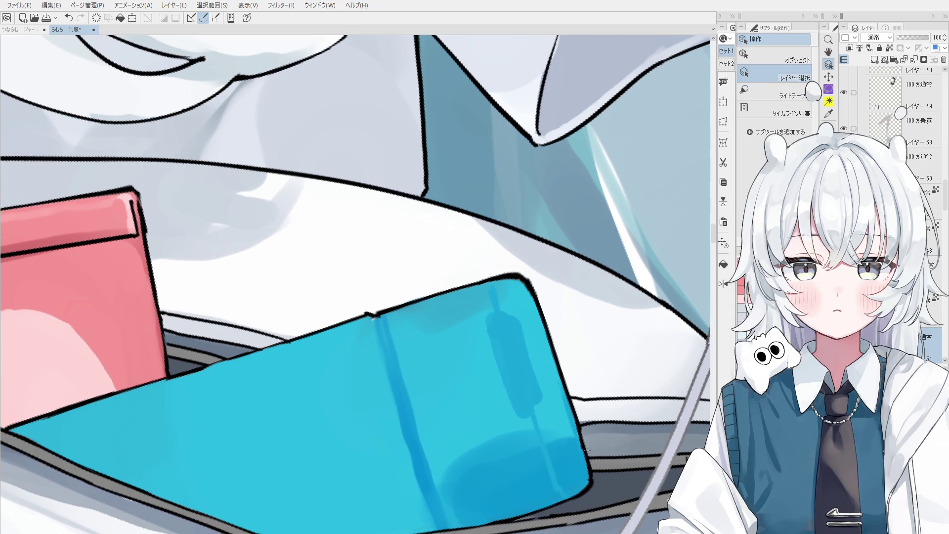
pyautogui.scroll(2, 558, 422)
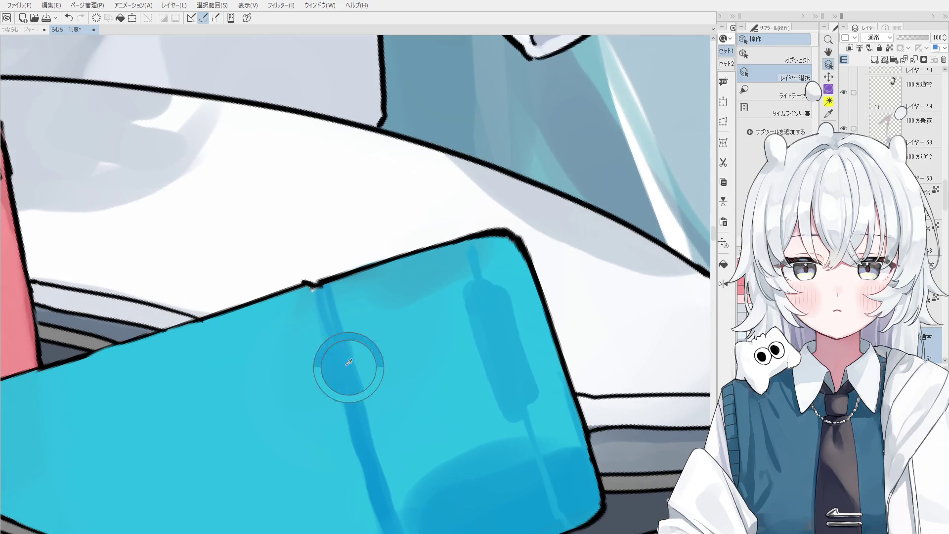
# Pick the outline layer, sample black, and close the notch gap with the 線画 pen
pyautogui.moveTo(308, 284)
pyautogui.mouseDown()
pyautogui.moveTo(296, 345)
pyautogui.moveTo(370, 362)
pyautogui.mouseUp()
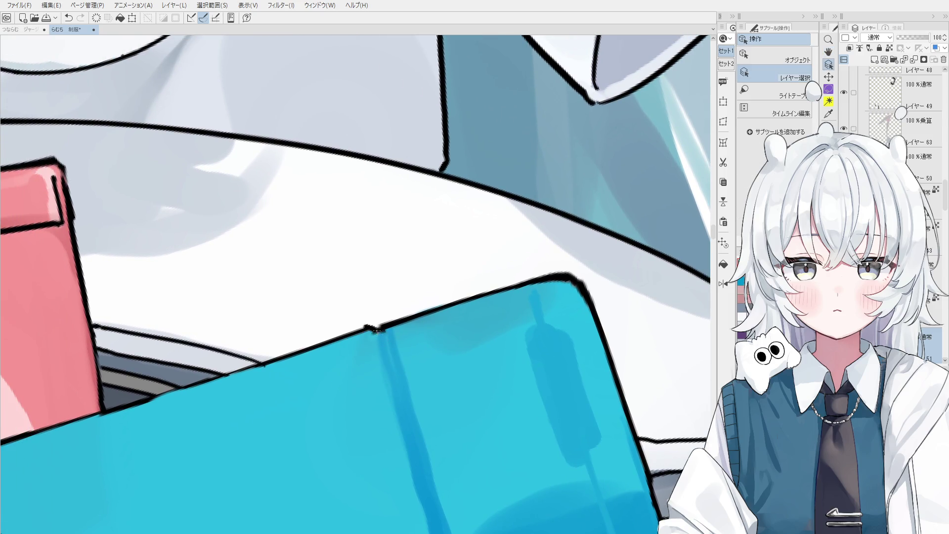
pyautogui.click(376, 337)
pyautogui.press('e')
pyautogui.keyDown('alt'); pyautogui.click(377, 316); pyautogui.keyUp('alt')
pyautogui.press('p')
pyautogui.hotkey('ctrl', 'z')
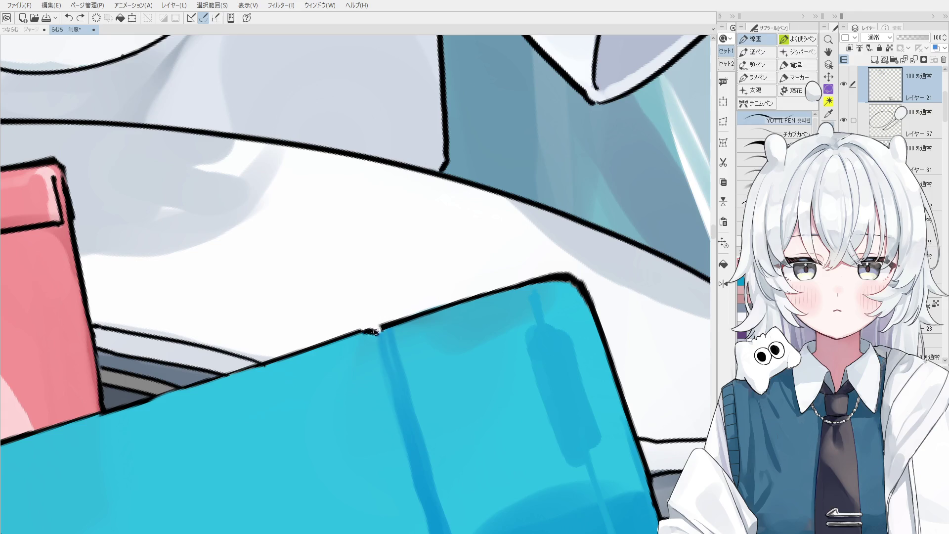
pyautogui.moveTo(374, 330); pyautogui.dragTo(381, 334)
pyautogui.press('space')
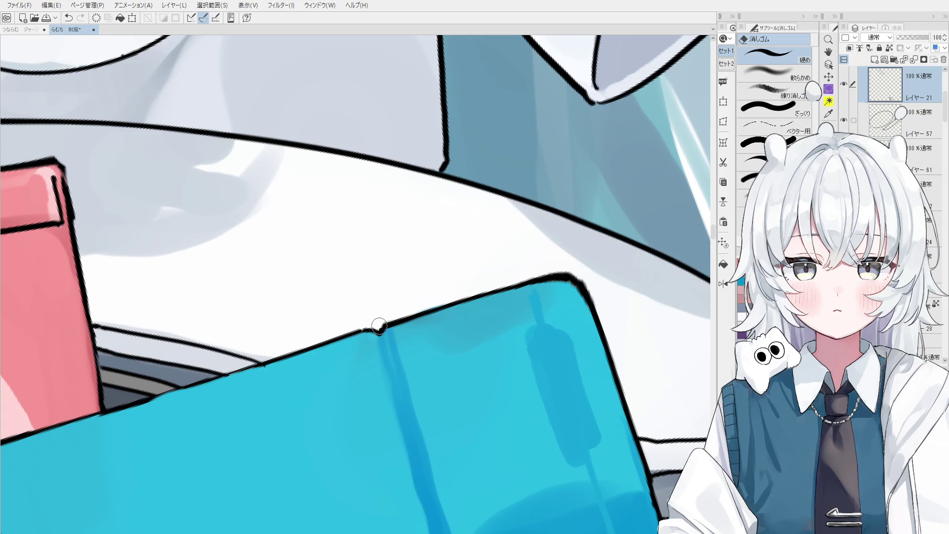
pyautogui.moveTo(373, 401); pyautogui.dragTo(366, 422)
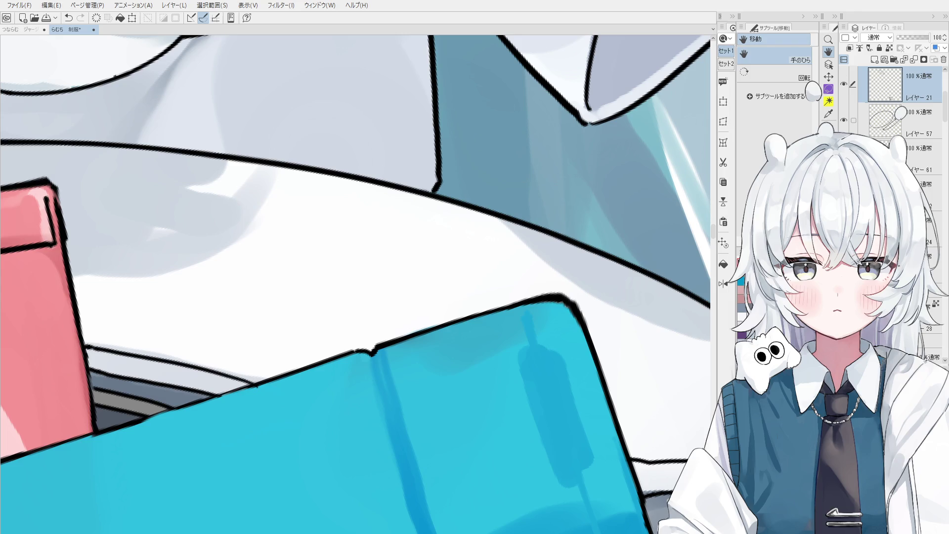
pyautogui.scroll(-3, 374, 426)
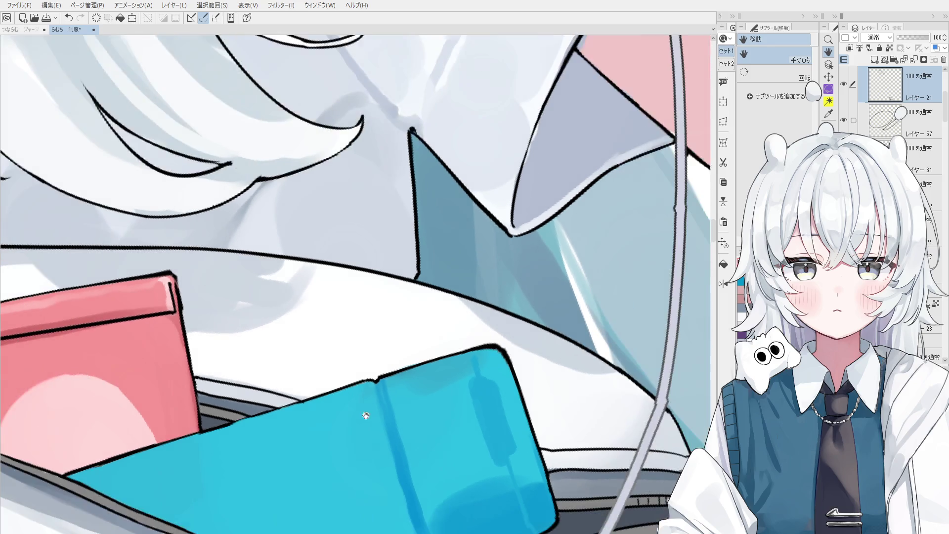
# Select the cyan bottle's layer with Layer Select and return to the mixing brush
pyautogui.keyDown('ctrl'); pyautogui.keyDown('shift'); pyautogui.click(374, 426); pyautogui.keyUp('shift'); pyautogui.keyUp('ctrl')
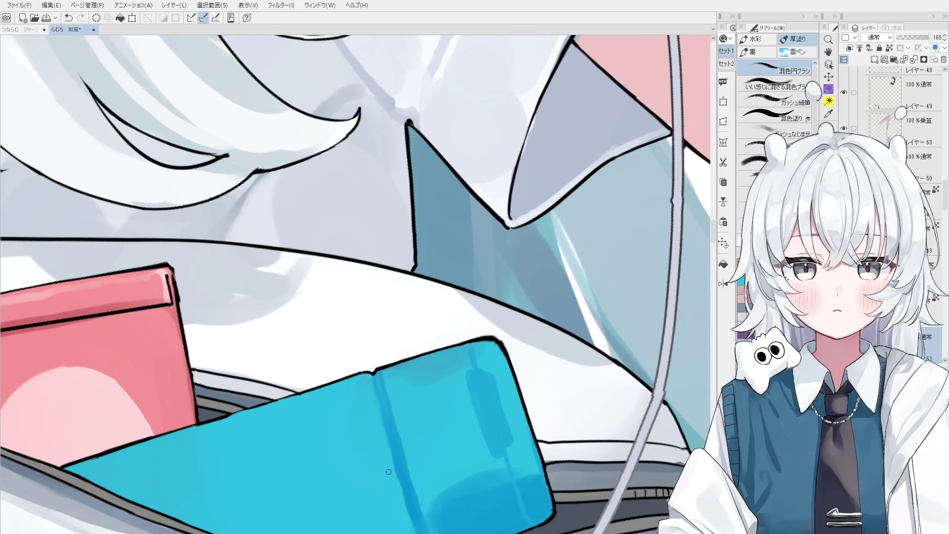
pyautogui.scroll(-2, 403, 502)
pyautogui.scroll(-1, 403, 501)
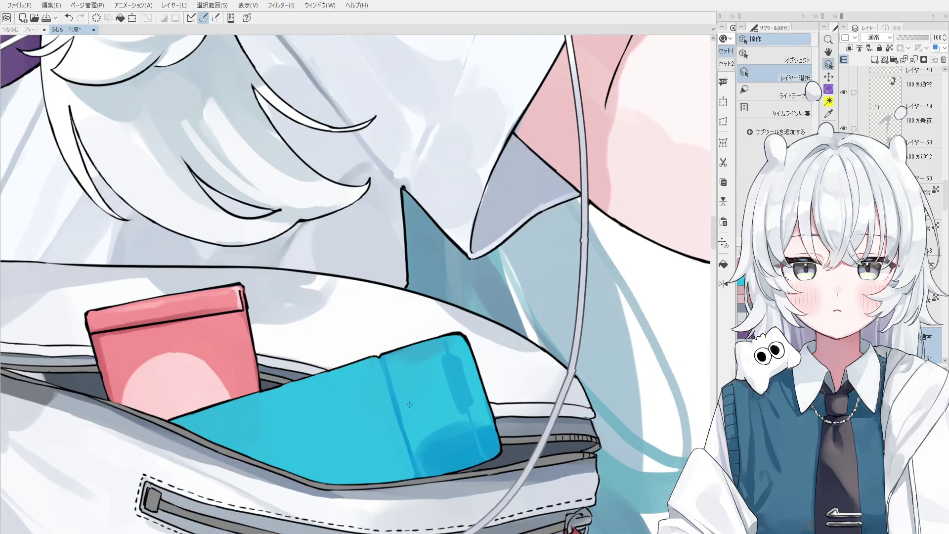
pyautogui.scroll(1, 406, 378)
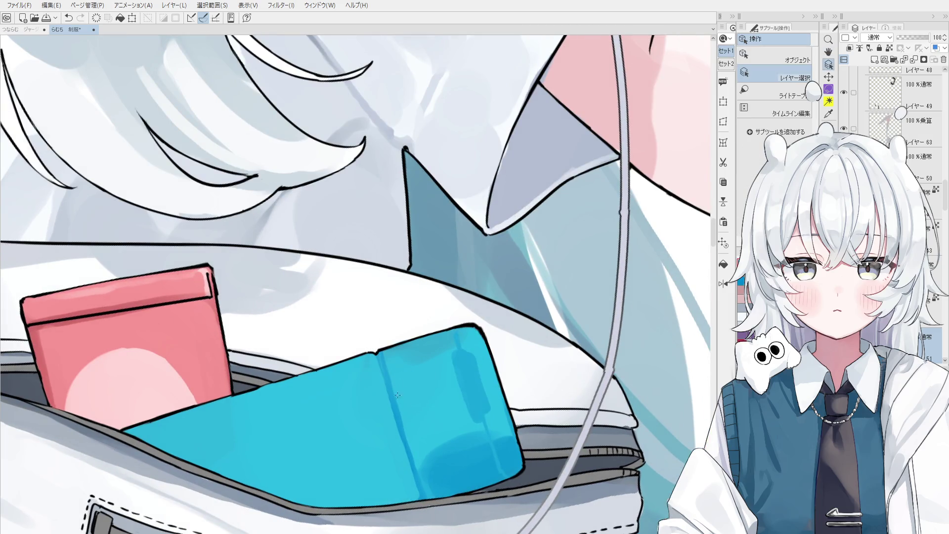
pyautogui.scroll(2, 404, 388)
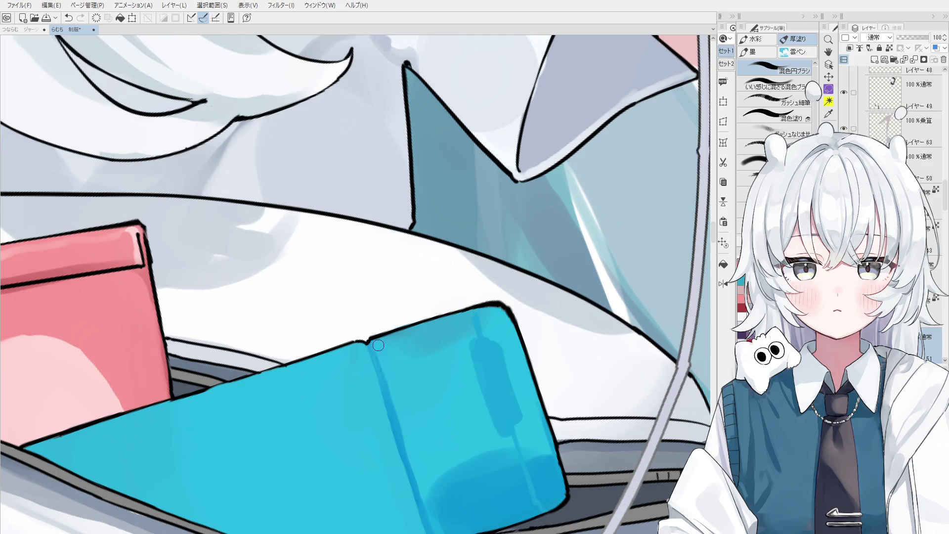
pyautogui.scroll(-1, 419, 473)
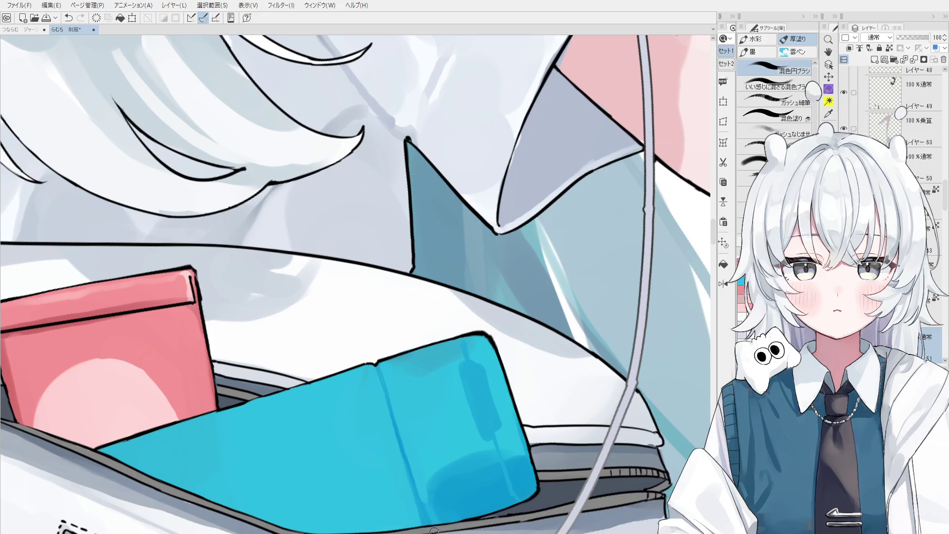
pyautogui.press('e')
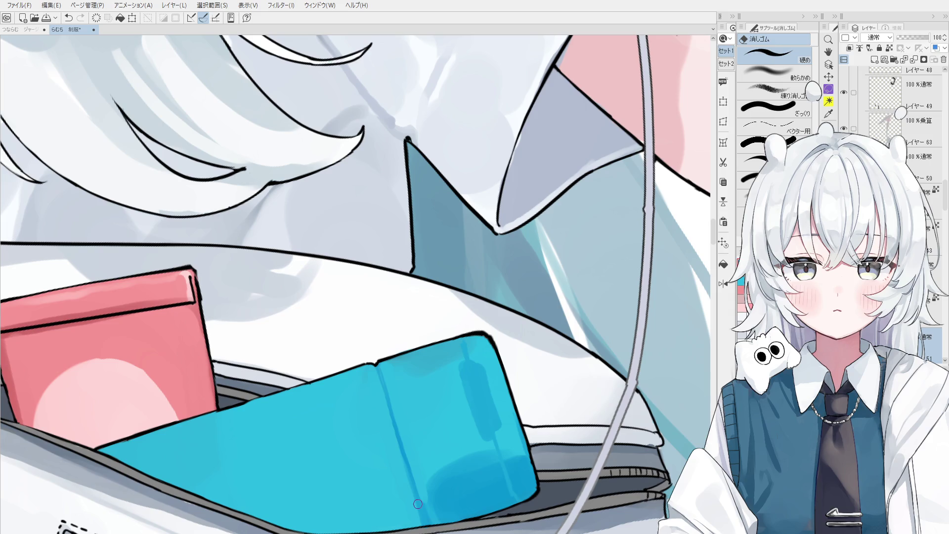
pyautogui.press('o')
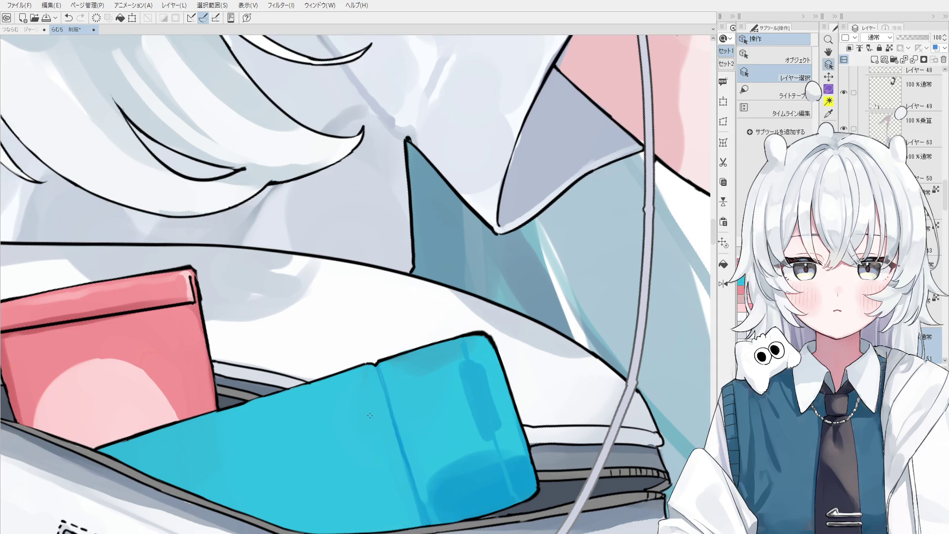
pyautogui.click(402, 380)
pyautogui.press('b')
pyautogui.scroll(2, 460, 370)
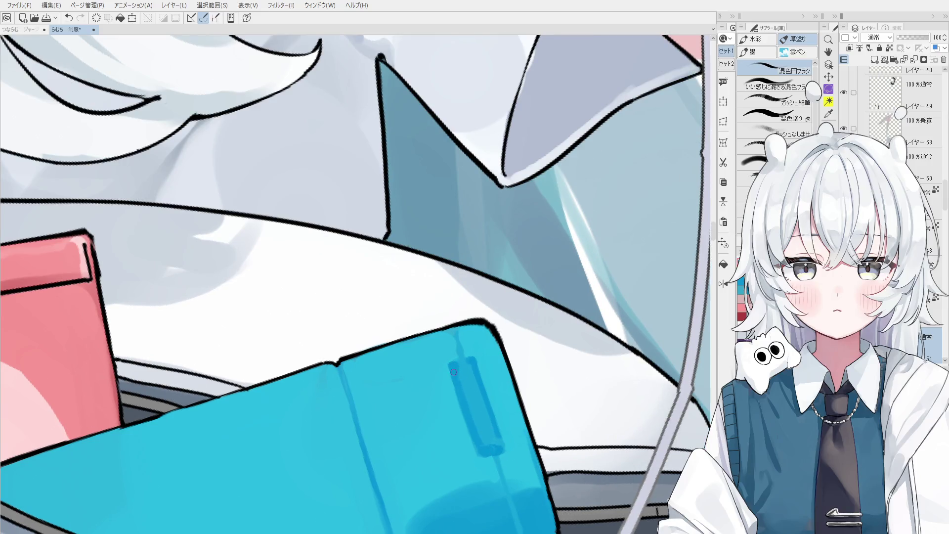
pyautogui.scroll(2, 458, 351)
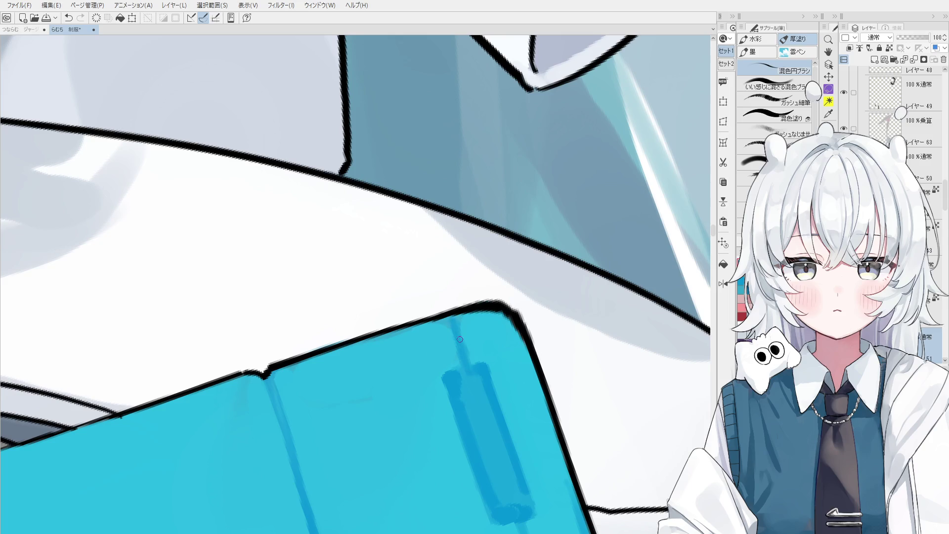
pyautogui.scroll(-1, 457, 327)
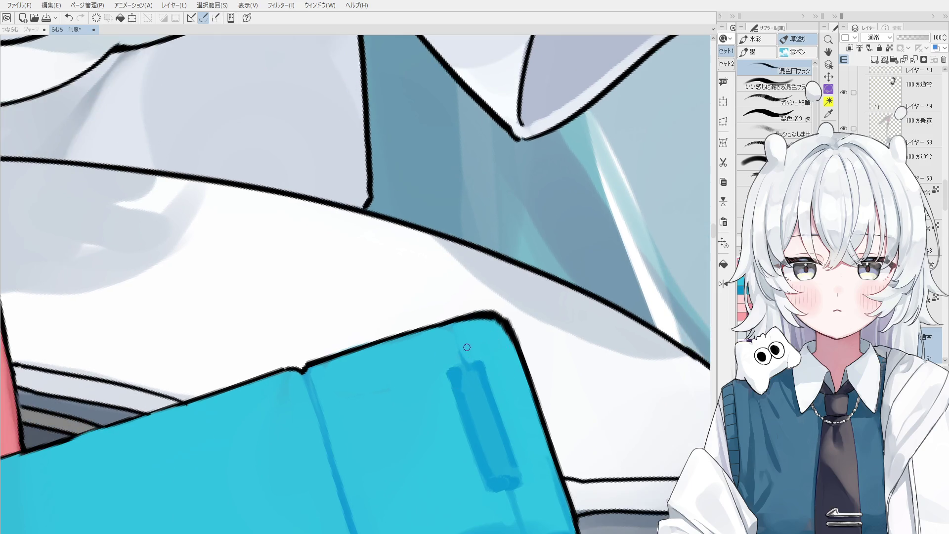
# Sample the dark blue and extend the label strip up to the bottle's top edge
pyautogui.keyDown('alt'); pyautogui.click(445, 339); pyautogui.keyUp('alt')
pyautogui.moveTo(453, 331); pyautogui.dragTo(462, 360)
pyautogui.scroll(-2, 415, 260)
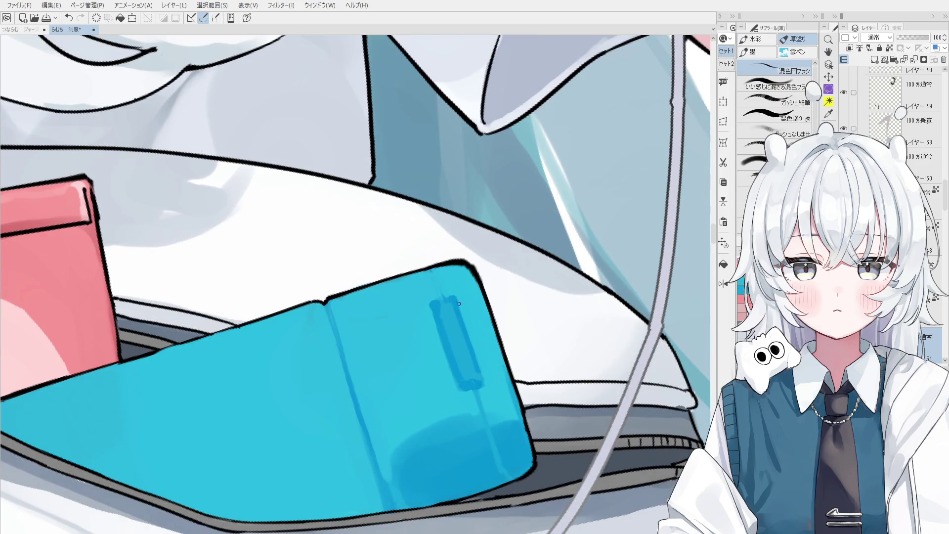
pyautogui.keyDown('alt'); pyautogui.click(438, 288); pyautogui.keyUp('alt')
pyautogui.moveTo(436, 273); pyautogui.dragTo(439, 295)
# Square off the bottom of the dark blue strip, checking with undo/redo
pyautogui.press('o')
pyautogui.press('b')
pyautogui.moveTo(465, 369); pyautogui.dragTo(474, 384)
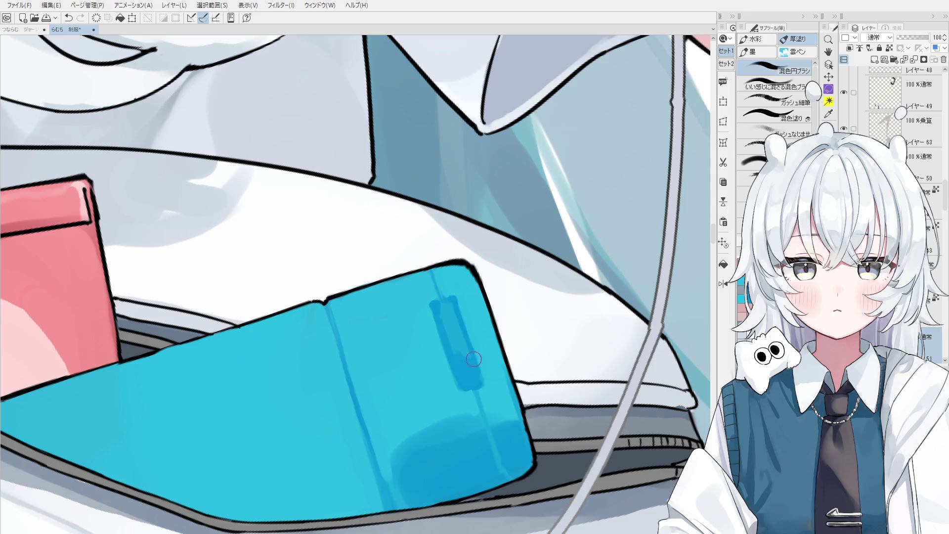
pyautogui.hotkey('ctrl', 'z')
pyautogui.scroll(-1, 461, 355)
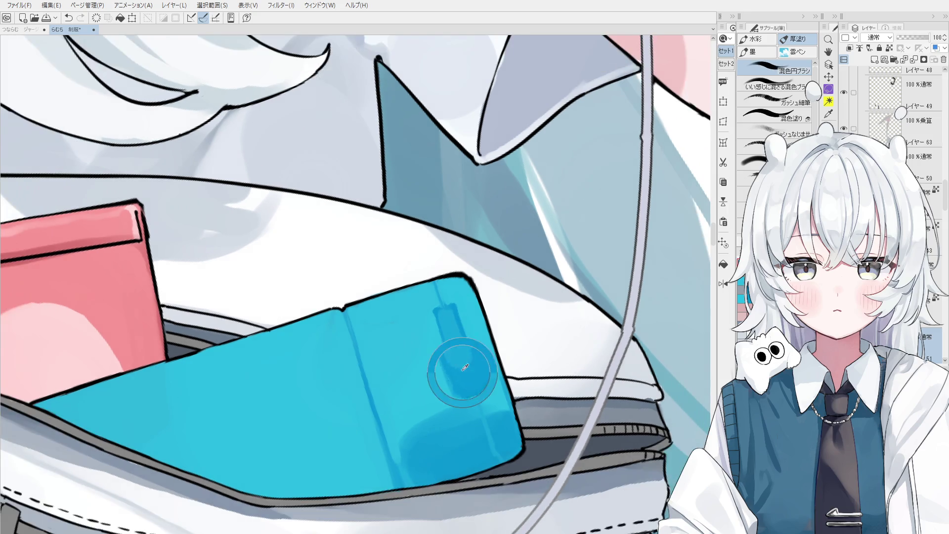
pyautogui.hotkey('ctrl', 'y')
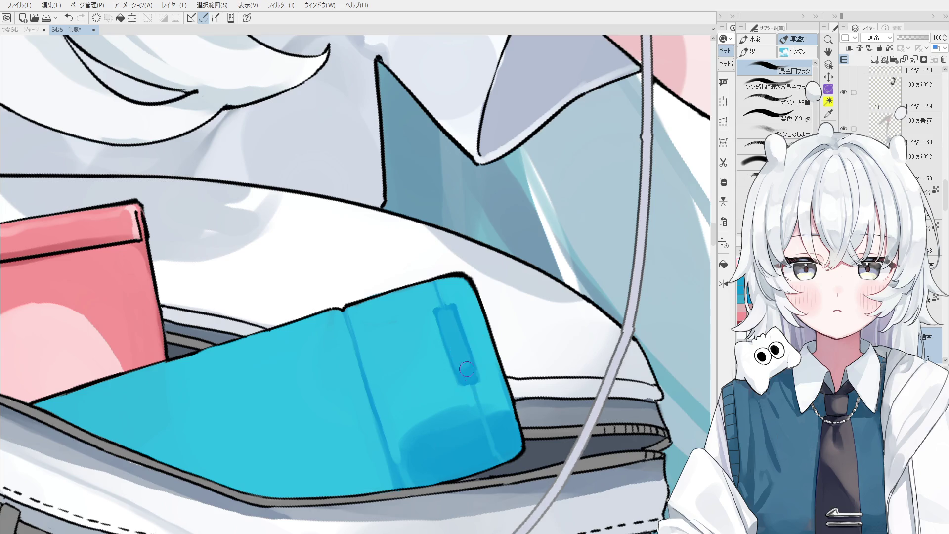
pyautogui.scroll(-2, 463, 391)
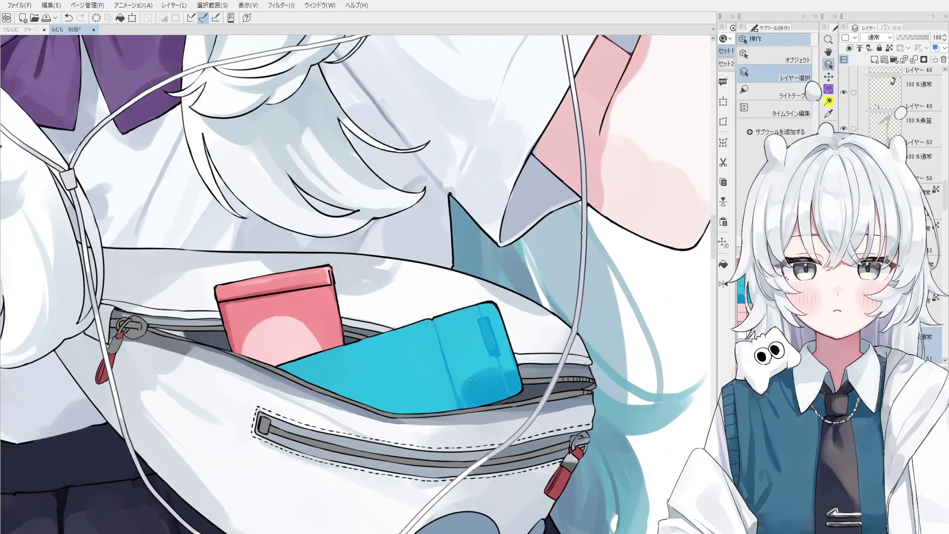
# Blend cyan and blue paint over the bottle's lower edge to soften it
pyautogui.moveTo(460, 405)
pyautogui.mouseDown()
pyautogui.moveTo(440, 411)
pyautogui.moveTo(463, 420)
pyautogui.mouseUp()
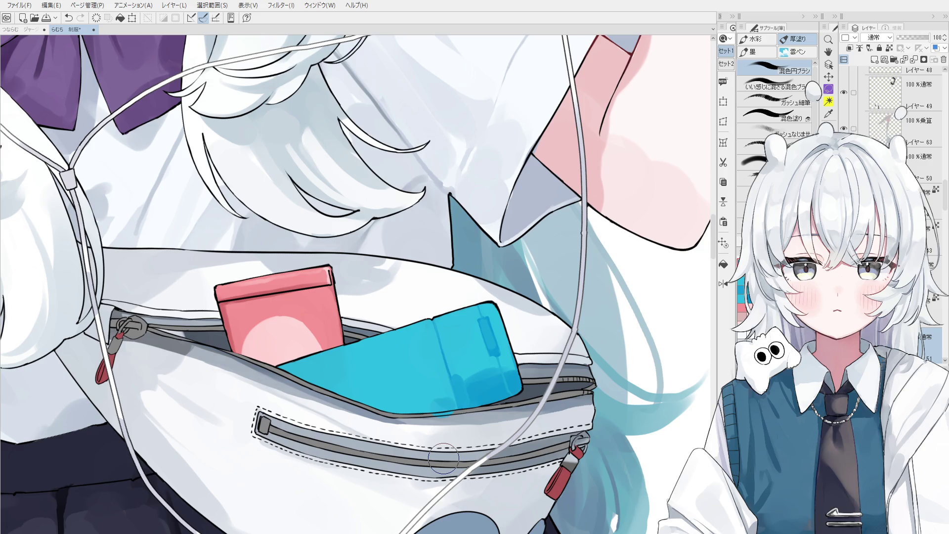
pyautogui.press('e')
pyautogui.scroll(3, 444, 458)
pyautogui.scroll(2, 494, 359)
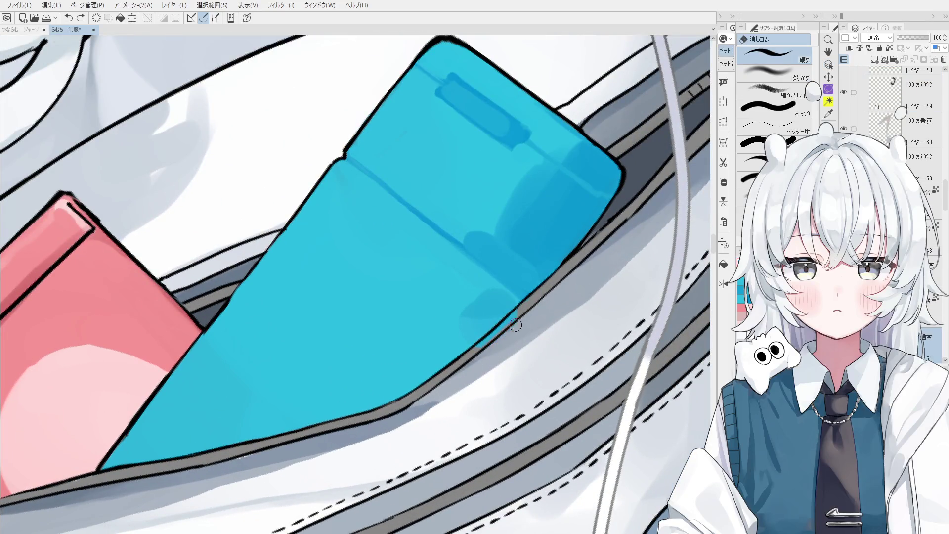
pyautogui.press('b')
pyautogui.moveTo(484, 307); pyautogui.dragTo(410, 368)
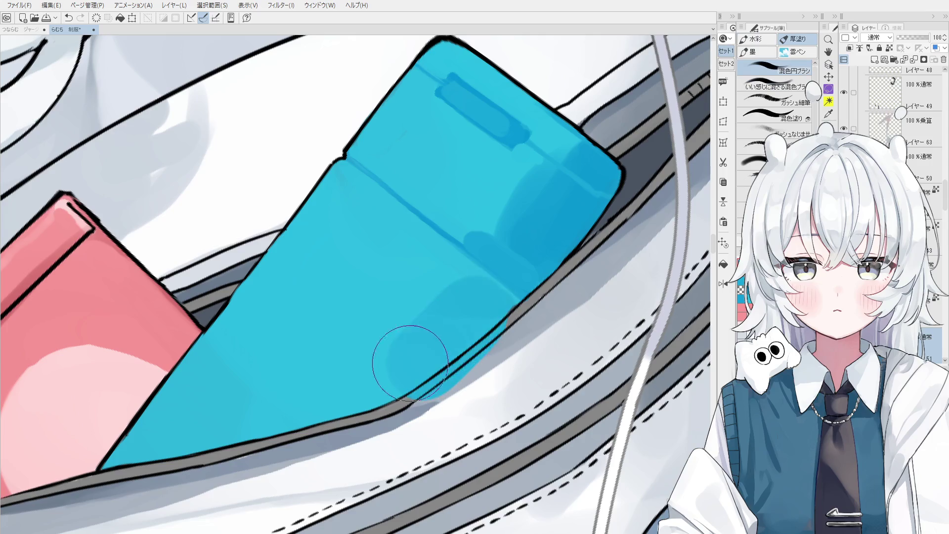
pyautogui.scroll(-2, 410, 369)
# Rotate the canvas view back upright and bring up the SEA BREEZE reference photo in Sub View
pyautogui.press('.')
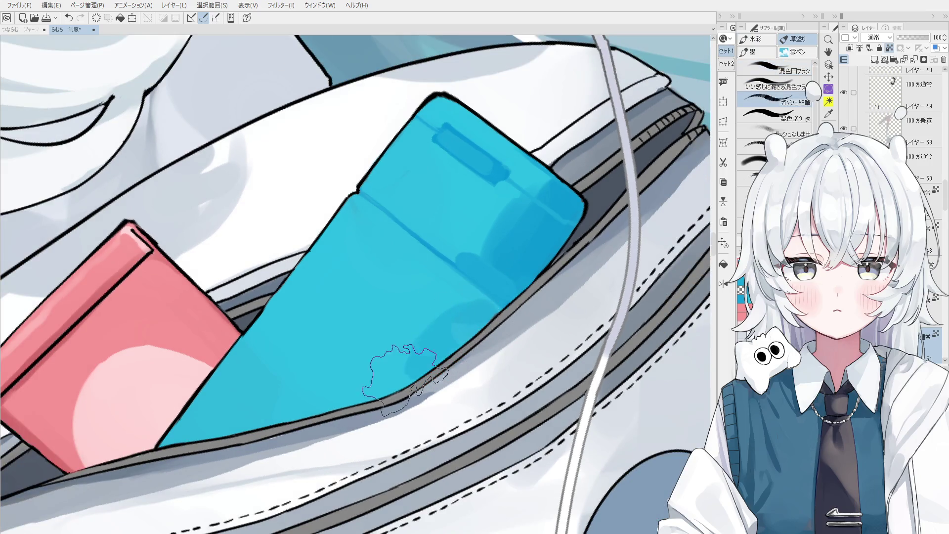
pyautogui.press('^')
pyautogui.press(',')
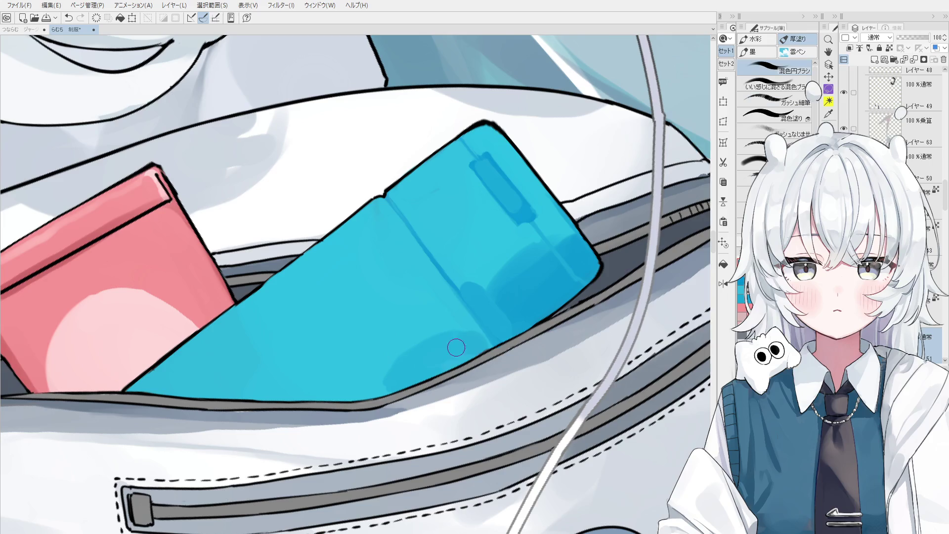
pyautogui.scroll(-2, 451, 350)
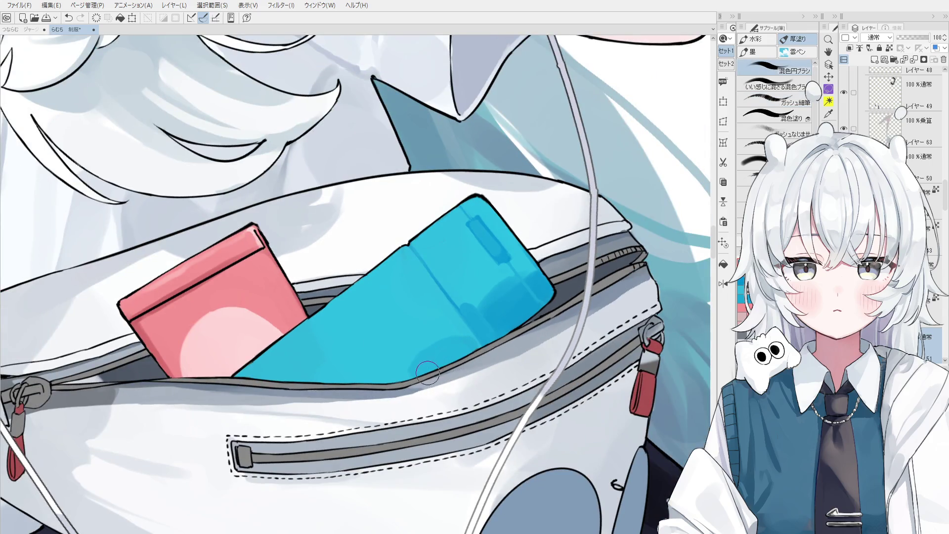
pyautogui.scroll(-2, 428, 373)
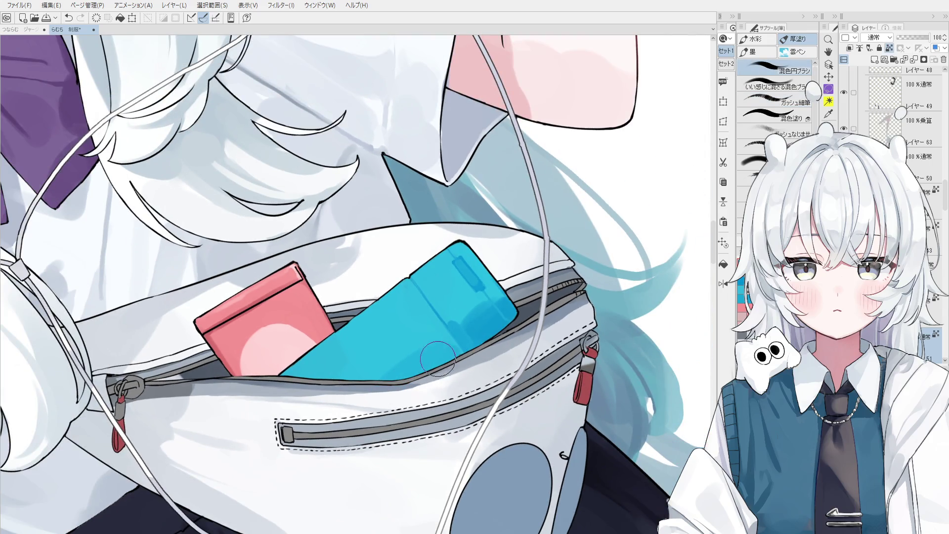
pyautogui.scroll(-3, 438, 361)
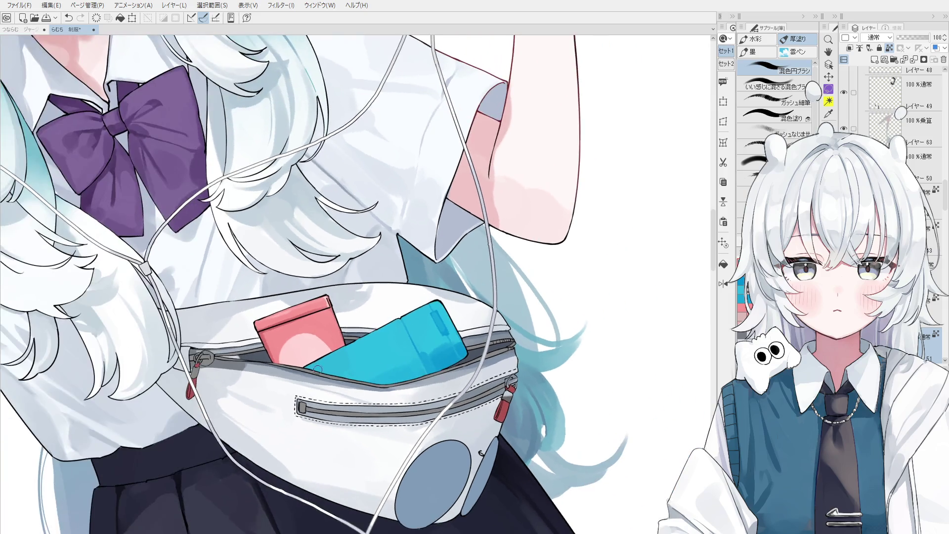
pyautogui.moveTo(359, 396); pyautogui.dragTo(374, 393)
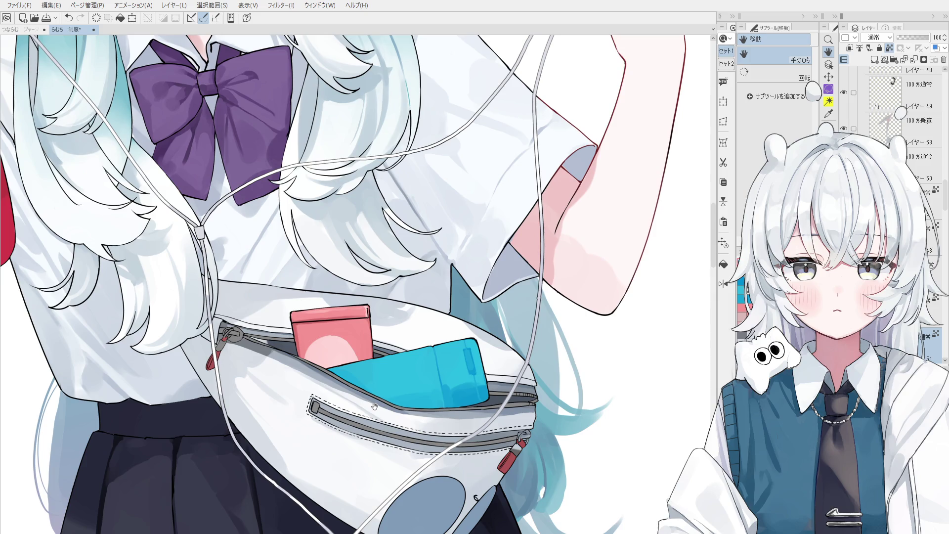
pyautogui.scroll(-2, 375, 406)
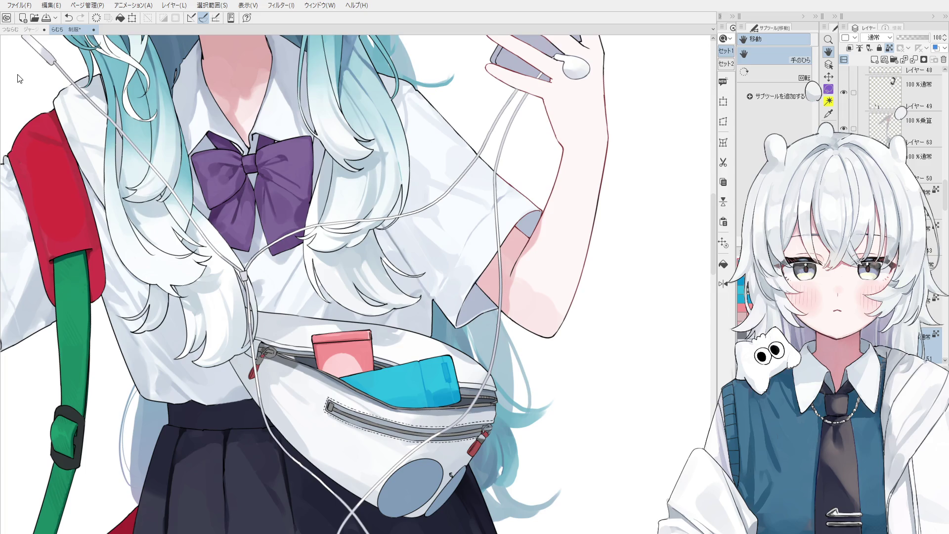
pyautogui.moveTo(3, 64)
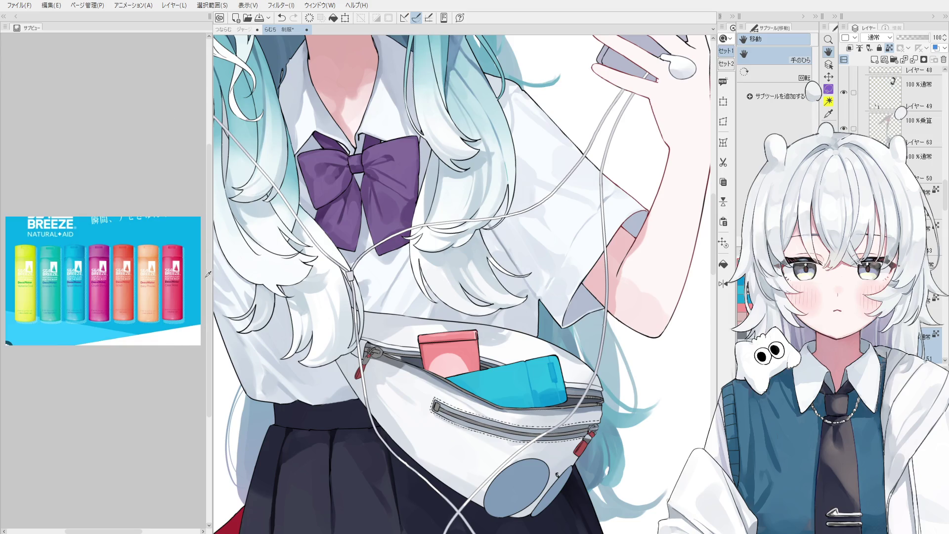
# Zoom into the SEA BREEZE reference photo, then pick the working layer from the canvas
pyautogui.scroll(3, 181, 249)
pyautogui.scroll(2, 195, 258)
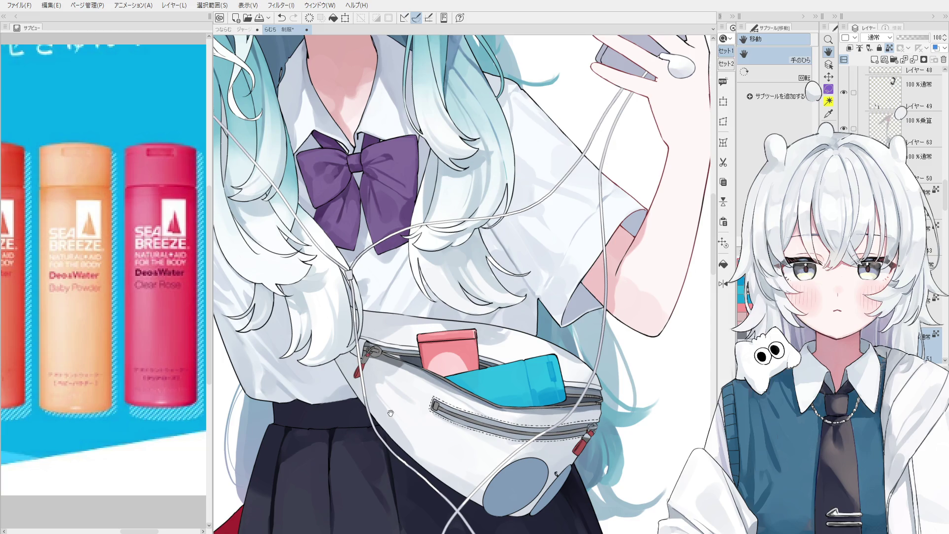
pyautogui.keyDown('ctrl'); pyautogui.keyDown('shift'); pyautogui.click(399, 372); pyautogui.keyUp('shift'); pyautogui.keyUp('ctrl')
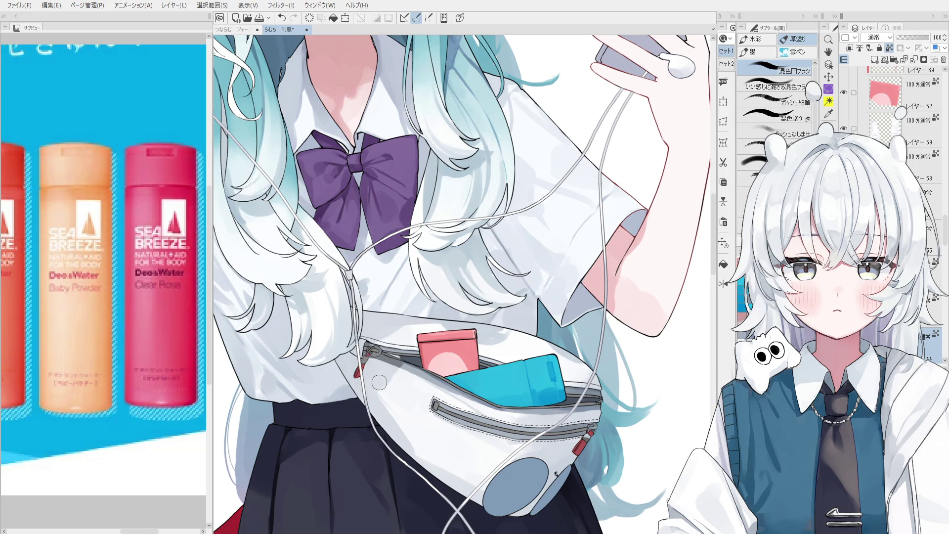
# Nudge the view over the waist bag and get back to the painting brush
pyautogui.scroll(-2, 386, 388)
pyautogui.press('space')
pyautogui.moveTo(388, 404); pyautogui.dragTo(395, 405)
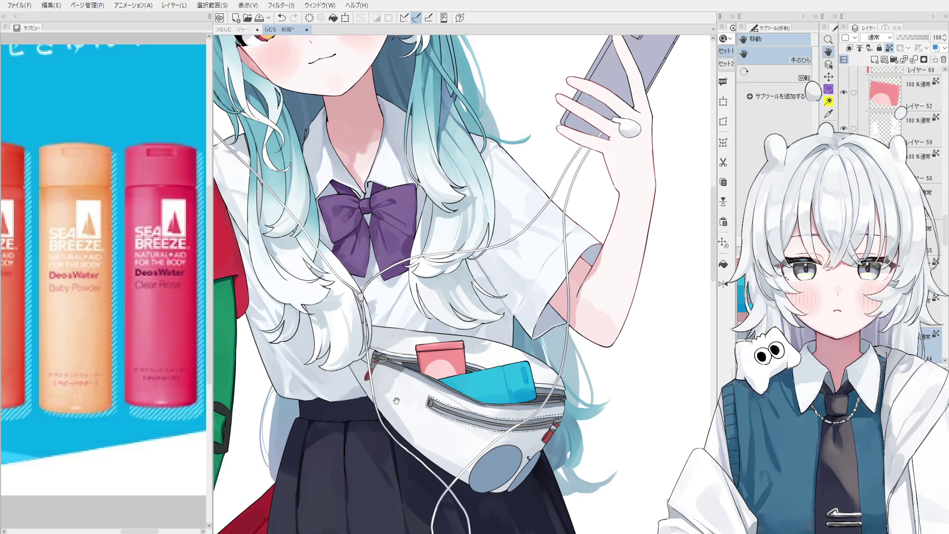
pyautogui.press('o')
pyautogui.scroll(3, 396, 391)
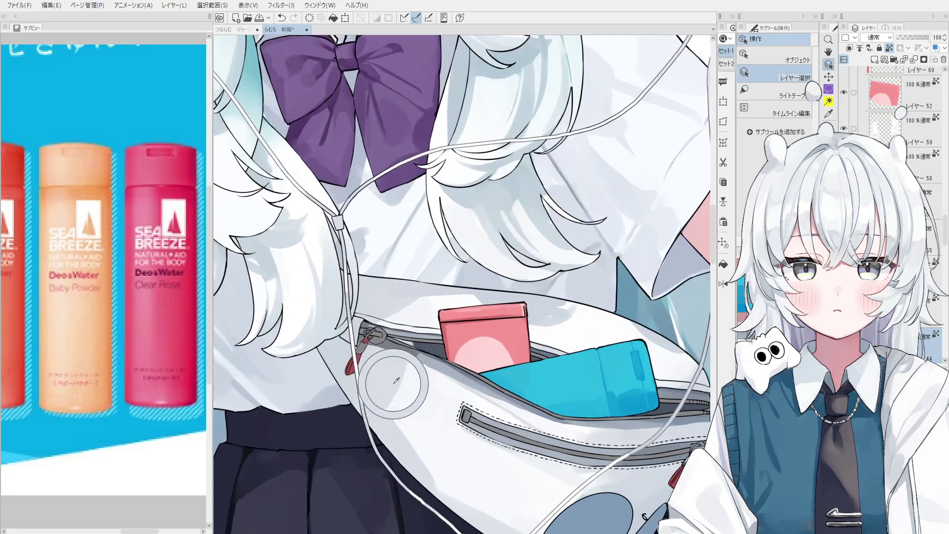
pyautogui.scroll(2, 396, 380)
pyautogui.press('b')
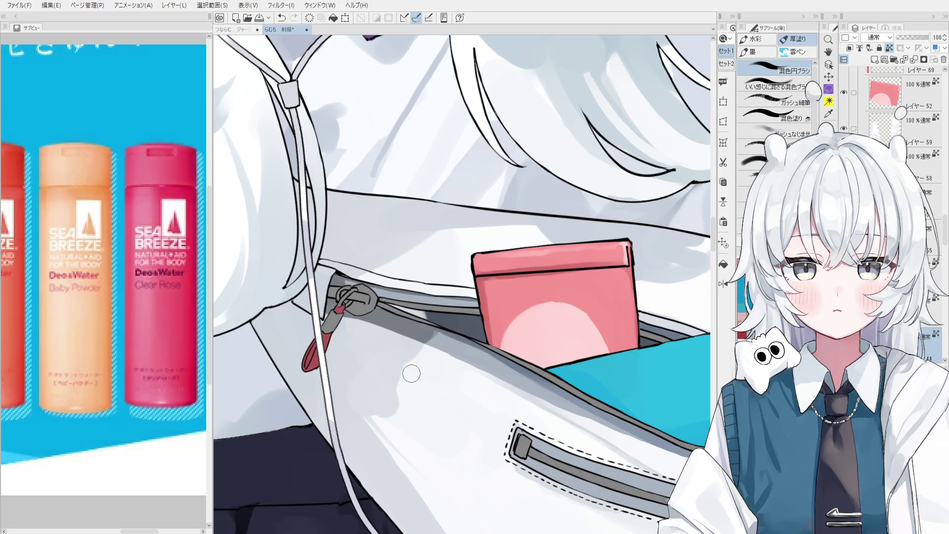
pyautogui.scroll(-1, 406, 364)
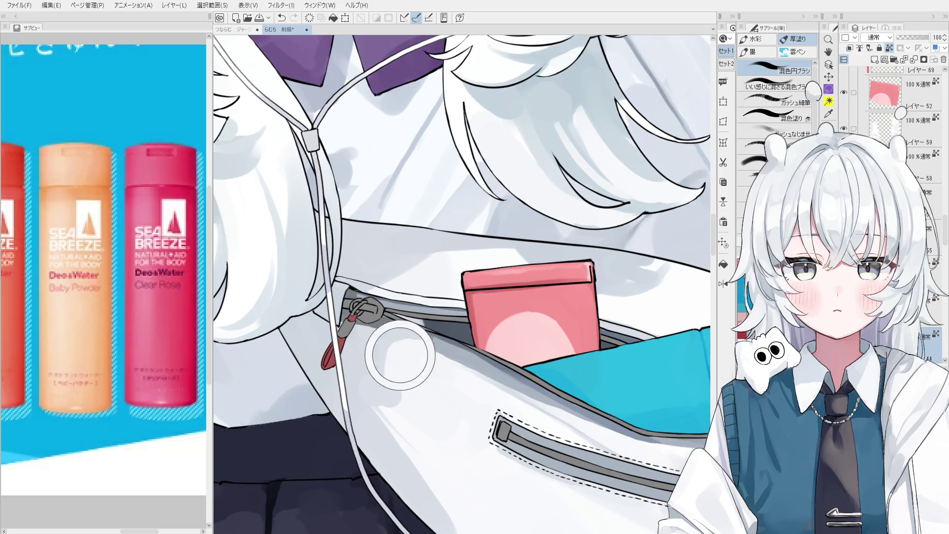
# Shade the white bag grey near the zipper, comparing via undo/redo and a mirrored view
pyautogui.moveTo(403, 347); pyautogui.dragTo(424, 374)
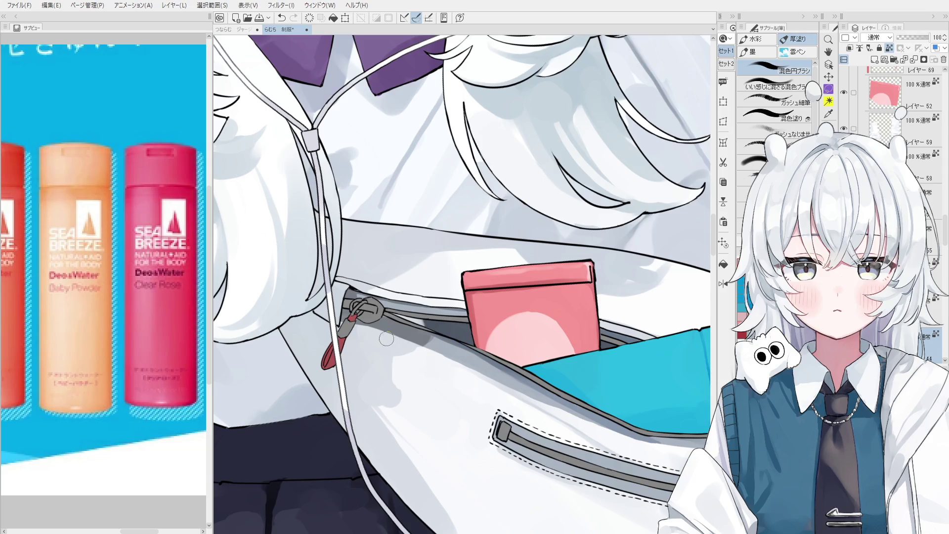
pyautogui.hotkey('ctrl', 'z')
pyautogui.hotkey('ctrl', 'y')
pyautogui.hotkey('ctrl', 'z')
pyautogui.hotkey('ctrl', 'y')
pyautogui.hotkey('ctrl', 'z')
pyautogui.hotkey('ctrl', 'y')
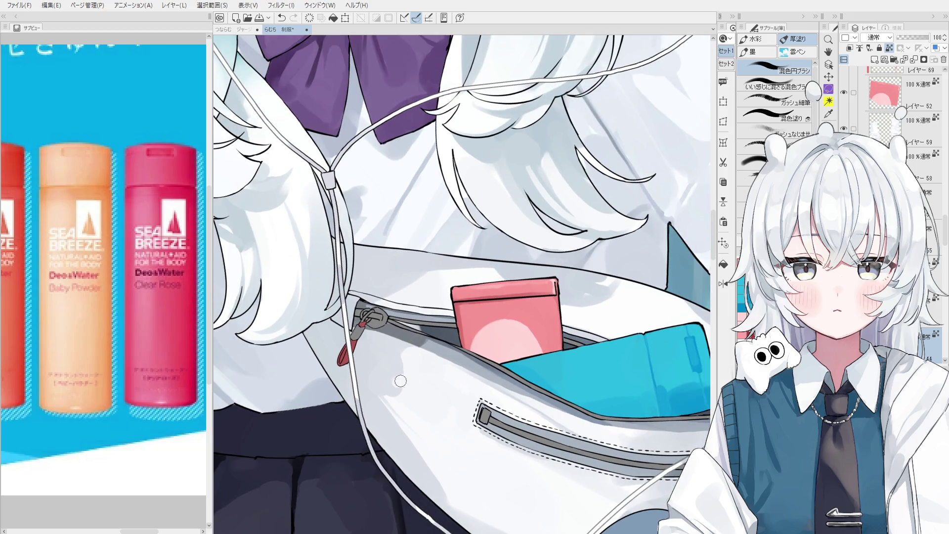
pyautogui.scroll(-1, 396, 378)
pyautogui.scroll(-2, 393, 381)
pyautogui.press('h')
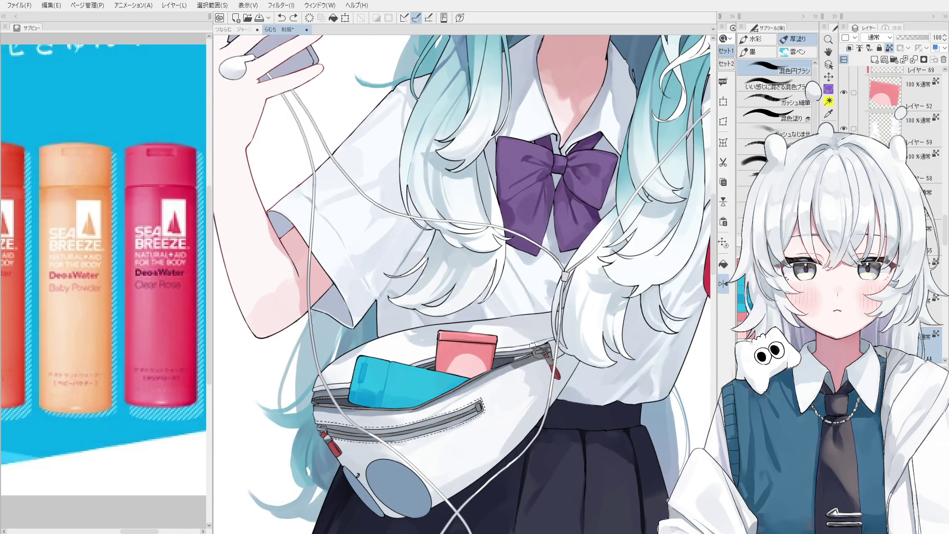
pyautogui.scroll(1, 532, 344)
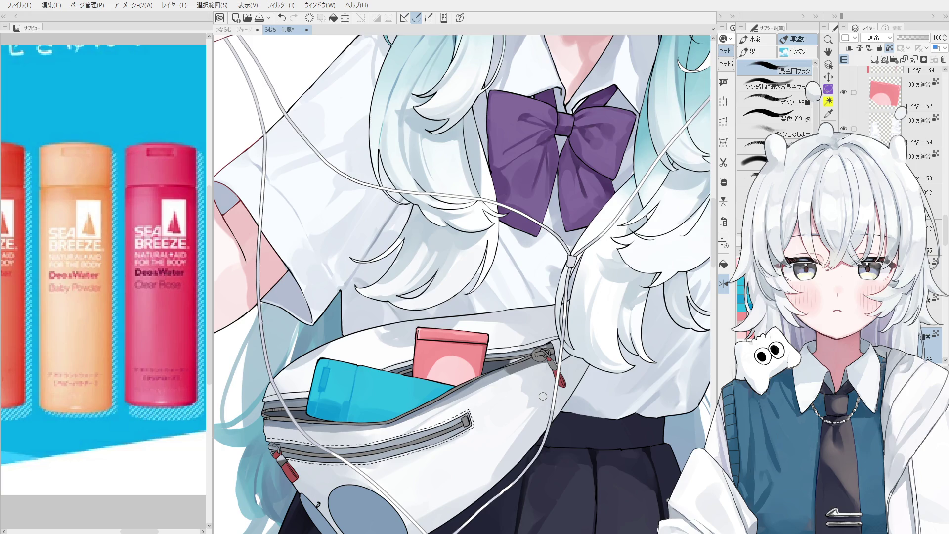
pyautogui.scroll(1, 511, 349)
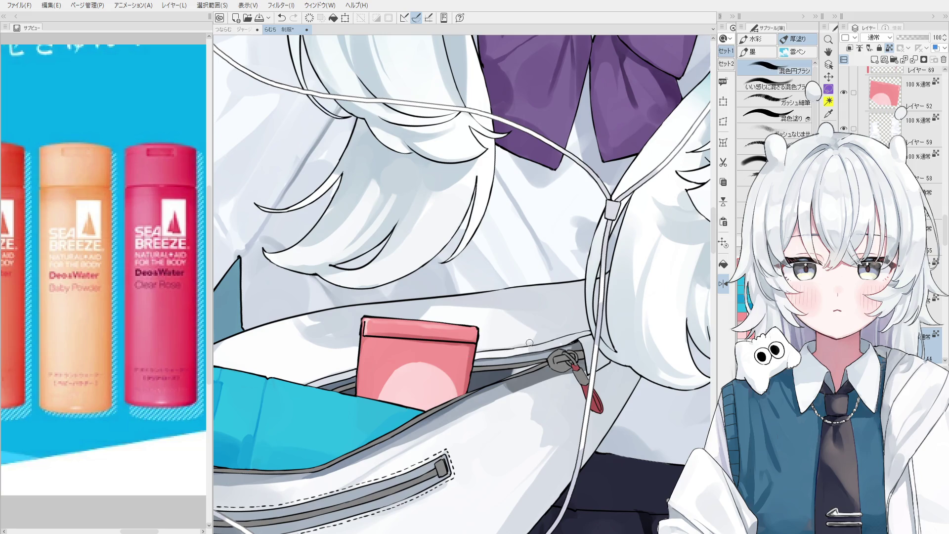
# Undo several recent changes to the bag, including the last erase
pyautogui.hotkey('ctrl', 'z')
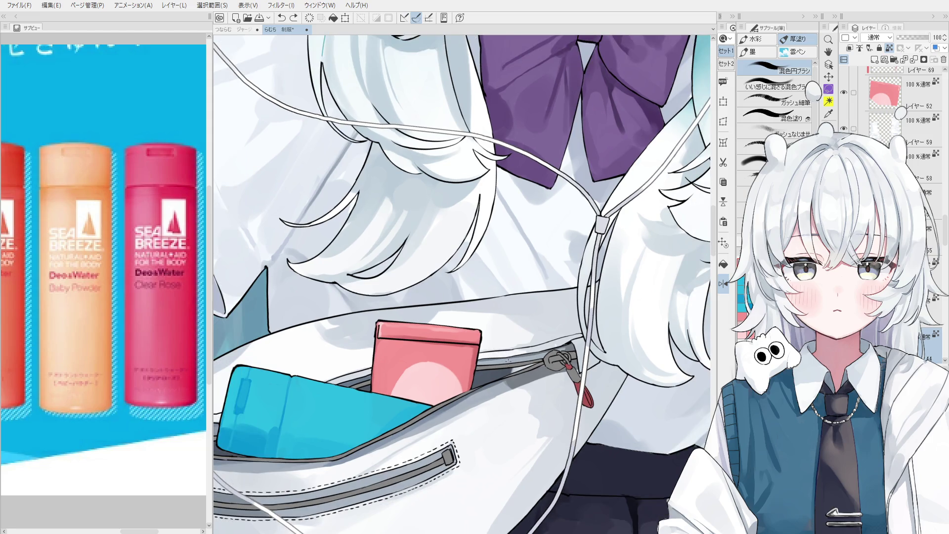
pyautogui.hotkey('ctrl', 'z')
pyautogui.hotkey('ctrl', 'z')
pyautogui.hotkey('ctrl', 'z')
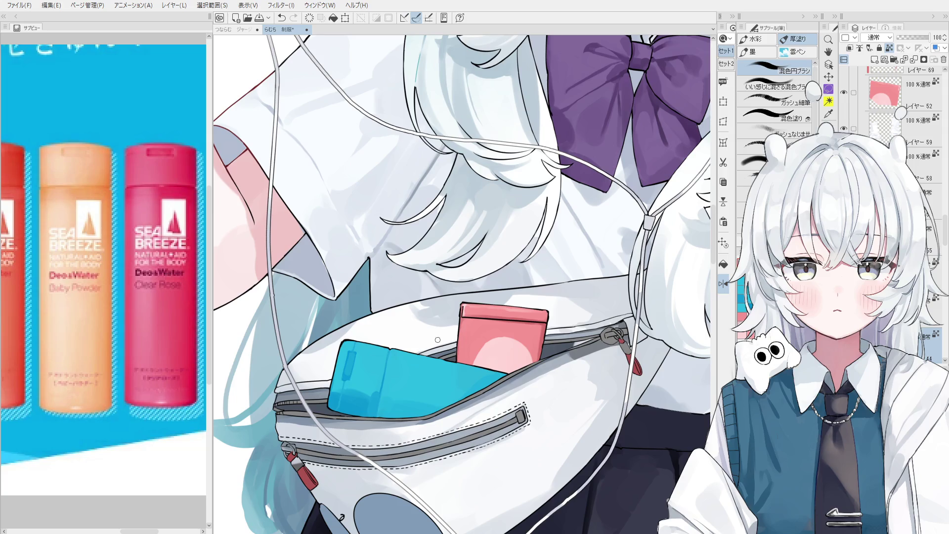
pyautogui.press('e')
pyautogui.scroll(2, 428, 331)
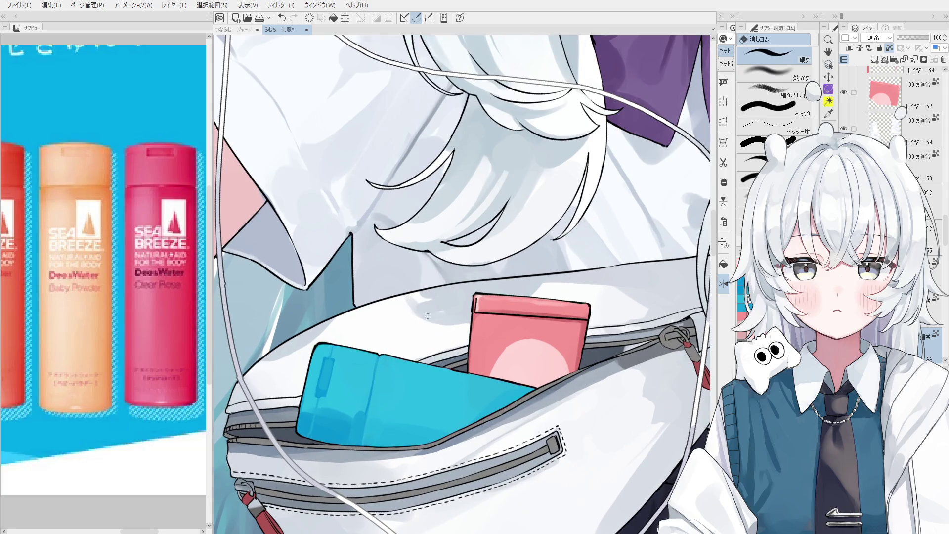
pyautogui.scroll(1, 424, 318)
pyautogui.hotkey('ctrl', 'z')
# Dab faint white highlights on the bag's shaded lower area with 混色円ブラシ
pyautogui.press('b')
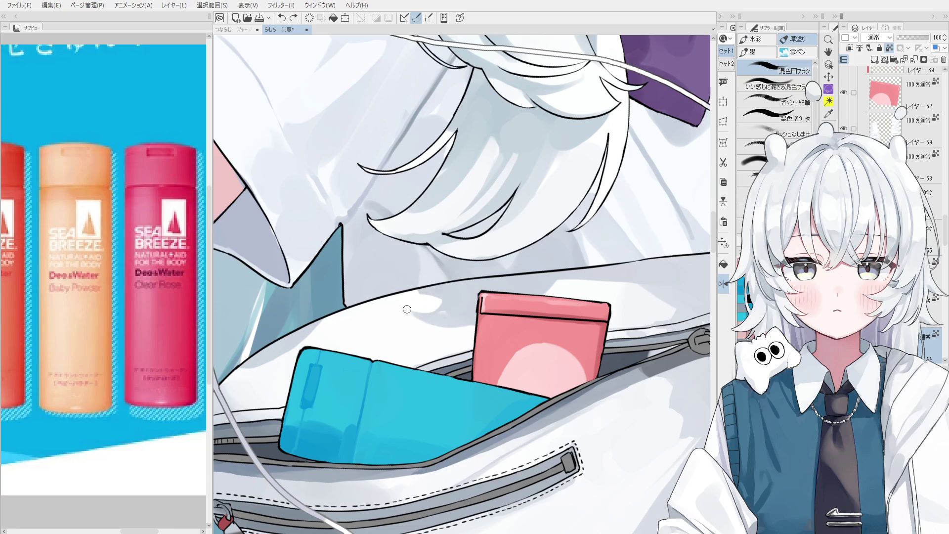
pyautogui.scroll(-2, 426, 313)
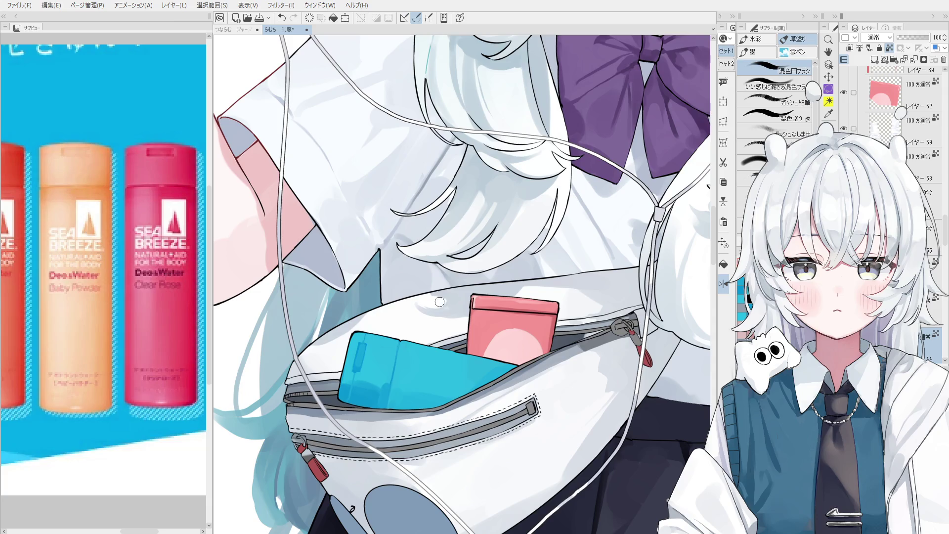
pyautogui.press('b')
pyautogui.hotkey('ctrl', 'z')
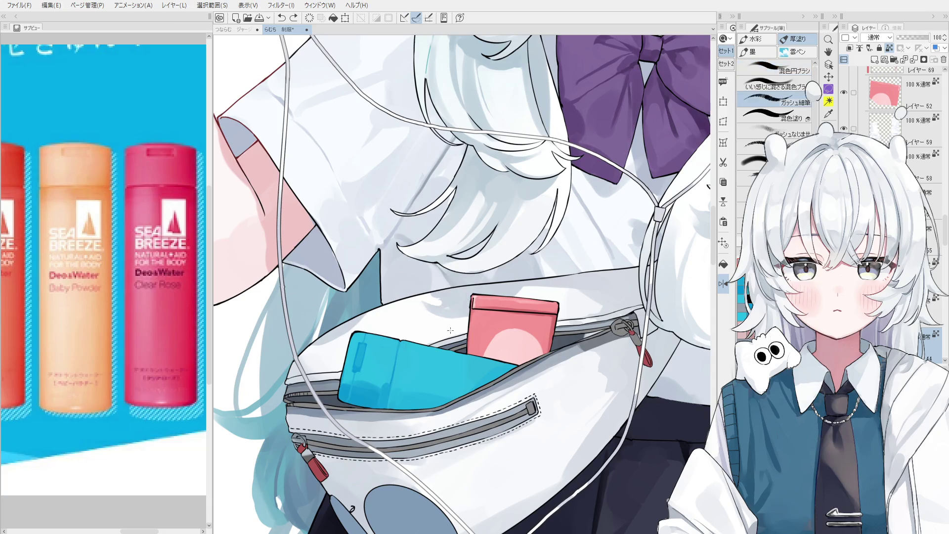
pyautogui.press('b')
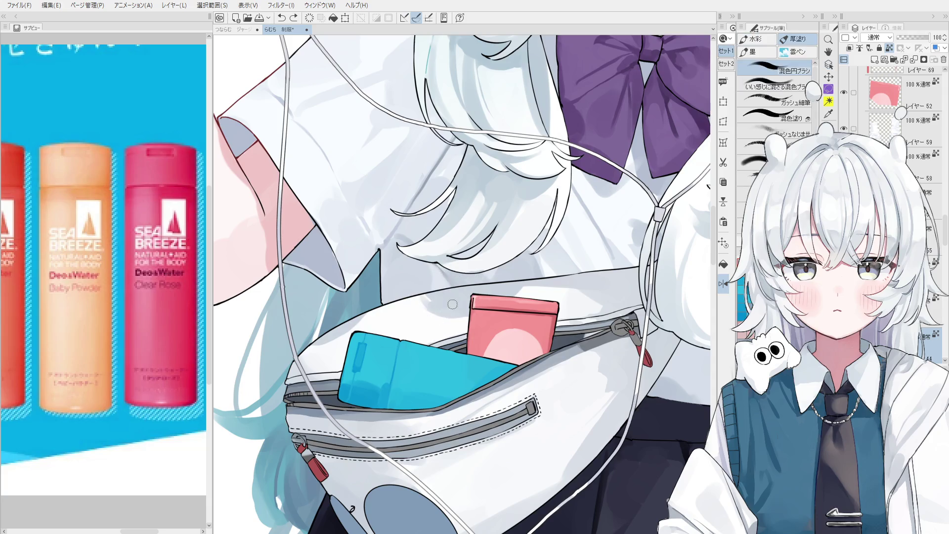
pyautogui.moveTo(420, 316); pyautogui.dragTo(425, 309)
pyautogui.hotkey('ctrl', 'z')
pyautogui.scroll(-3, 449, 299)
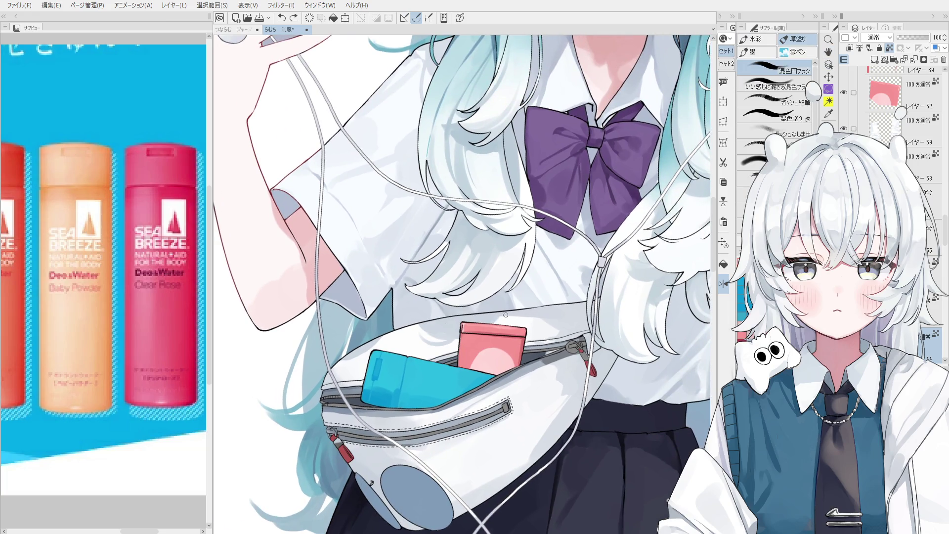
# With a larger 混色円ブラシ, paint darker shading along the raised arm's sleeve edge
pyautogui.scroll(-1, 518, 323)
pyautogui.hotkey('ctrl', 'z')
pyautogui.hotkey('ctrl', 'y')
pyautogui.scroll(-1, 510, 322)
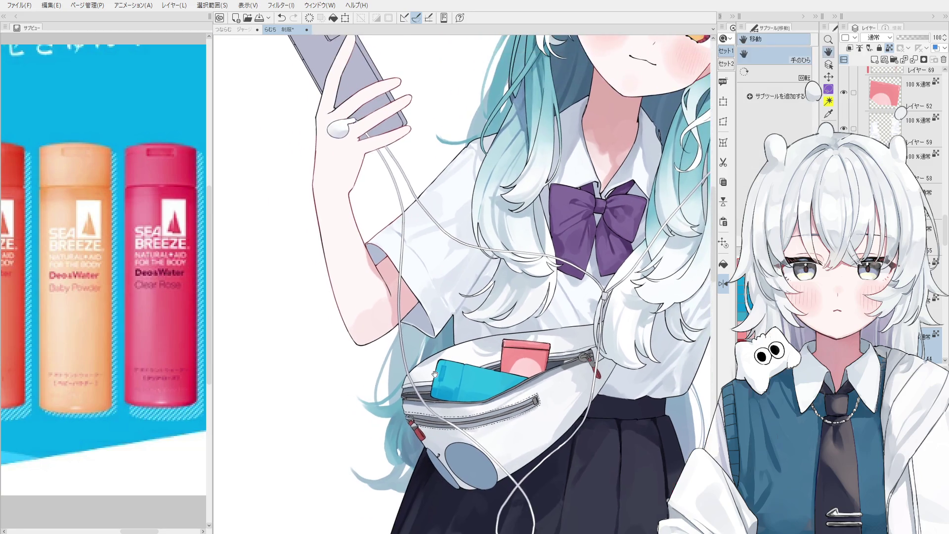
pyautogui.scroll(1, 388, 302)
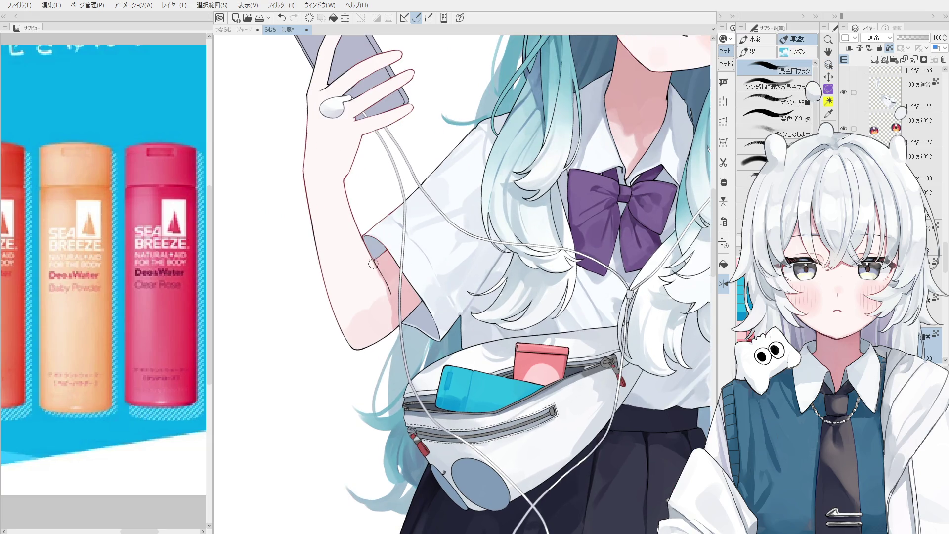
pyautogui.moveTo(398, 279); pyautogui.dragTo(393, 288)
pyautogui.moveTo(371, 249); pyautogui.dragTo(395, 295)
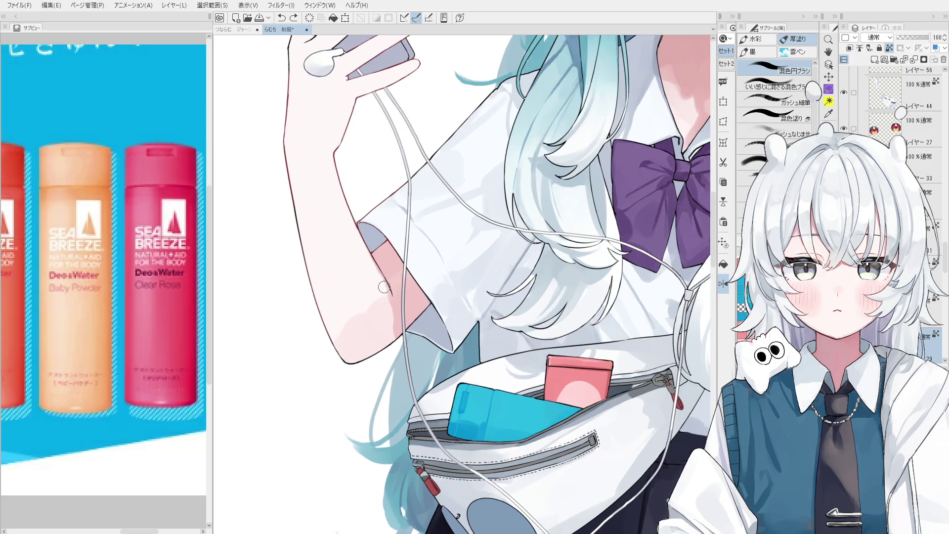
# Mirror the view, then blend lighter pink over the inner arm and elbow shading
pyautogui.press('h')
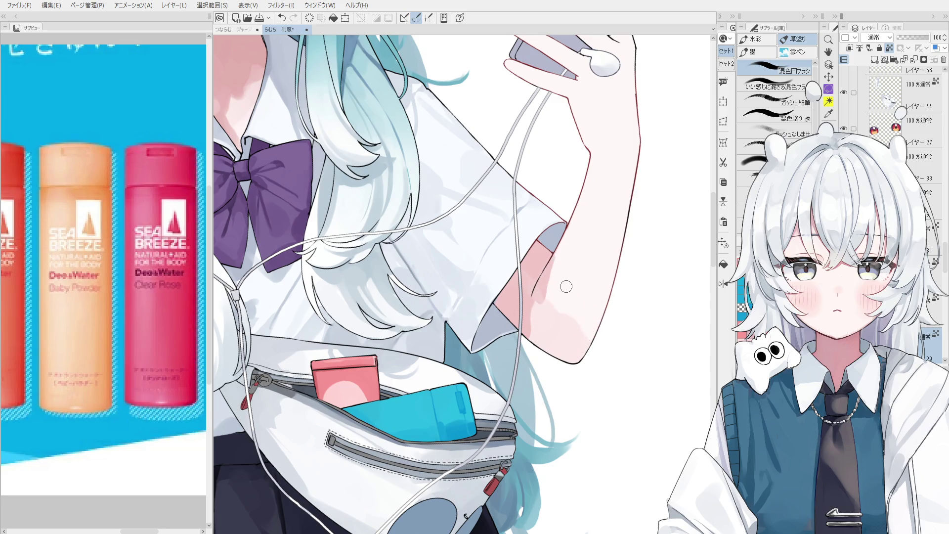
pyautogui.scroll(2, 549, 297)
pyautogui.moveTo(542, 315)
pyautogui.mouseDown()
pyautogui.moveTo(556, 255)
pyautogui.moveTo(529, 307)
pyautogui.mouseUp()
pyautogui.hotkey('ctrl', 'z')
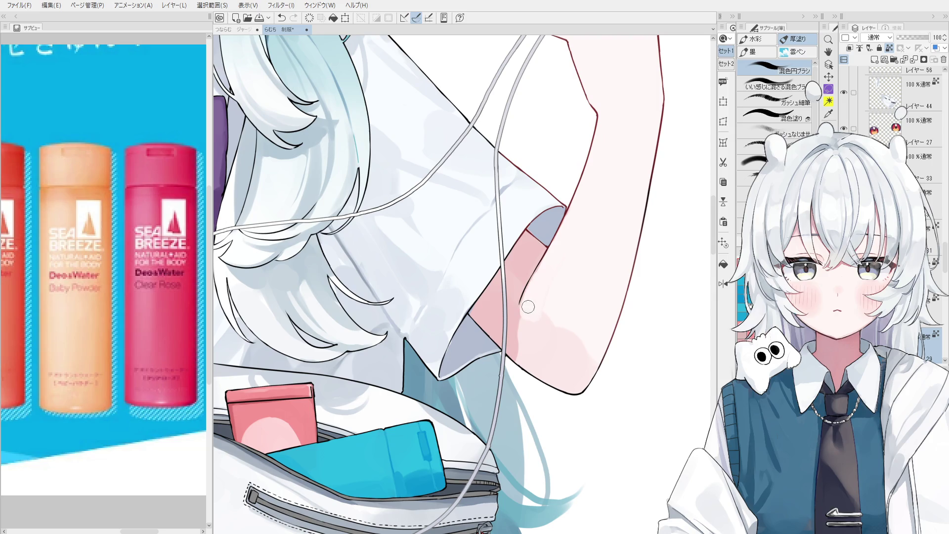
pyautogui.scroll(-2, 530, 348)
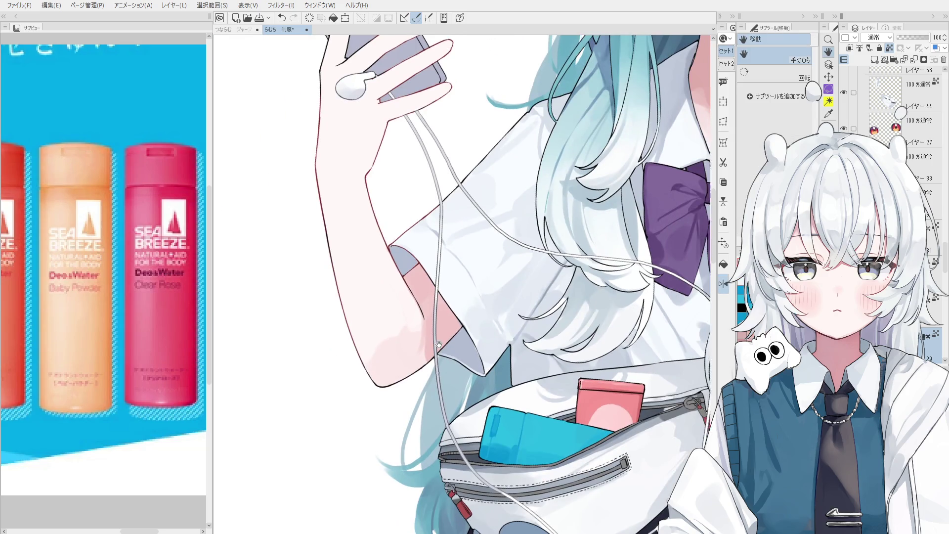
pyautogui.moveTo(431, 353)
pyautogui.mouseDown()
pyautogui.moveTo(390, 336)
pyautogui.moveTo(409, 321)
pyautogui.mouseUp()
pyautogui.scroll(-1, 405, 321)
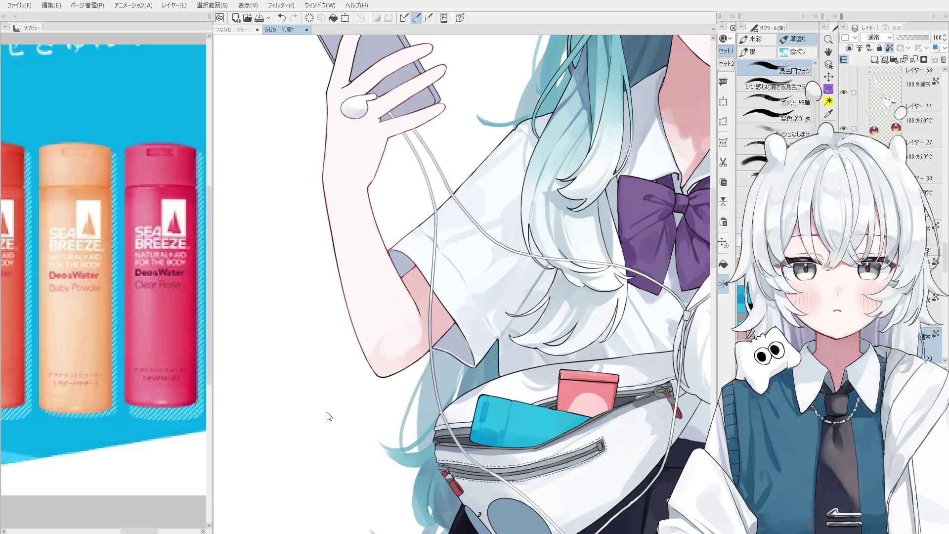
pyautogui.scroll(1, 420, 297)
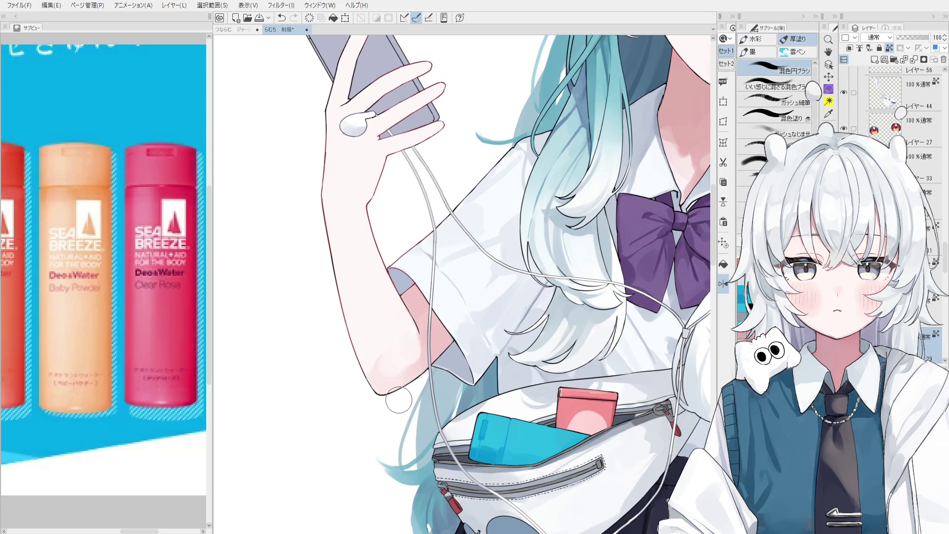
# Rotate the canvas view and repaint the elbow shading in soft pink, adjusting brush size
pyautogui.press('^')
pyautogui.moveTo(365, 369); pyautogui.dragTo(376, 368)
pyautogui.press(']')
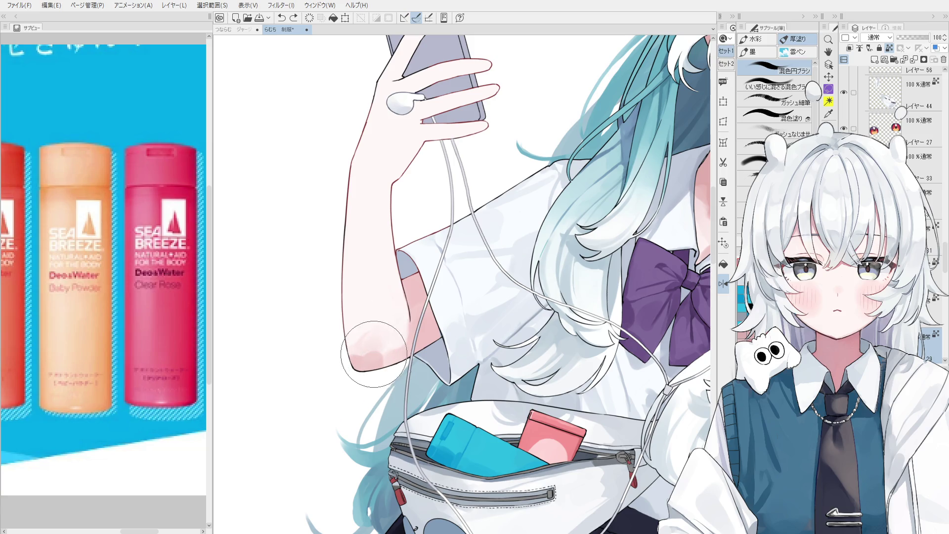
pyautogui.press('-')
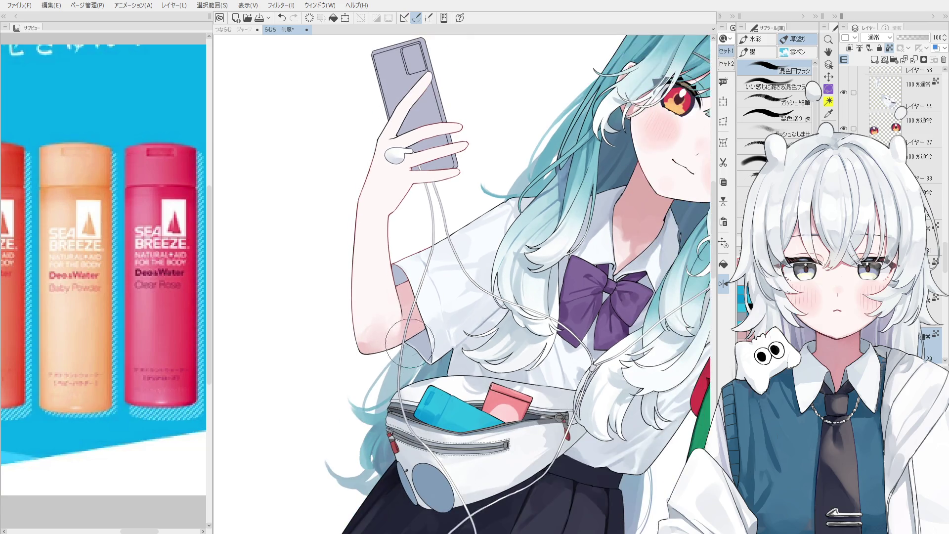
pyautogui.press('^')
# Reset the rotated, mirrored canvas view and zoom back out to the raised arm
pyautogui.press('^')
pyautogui.press('-')
pyautogui.press('[')
pyautogui.hotkey('ctrl', '+')
pyautogui.hotkey('ctrl', 'z')
pyautogui.hotkey('ctrl', 'y')
pyautogui.press('^')
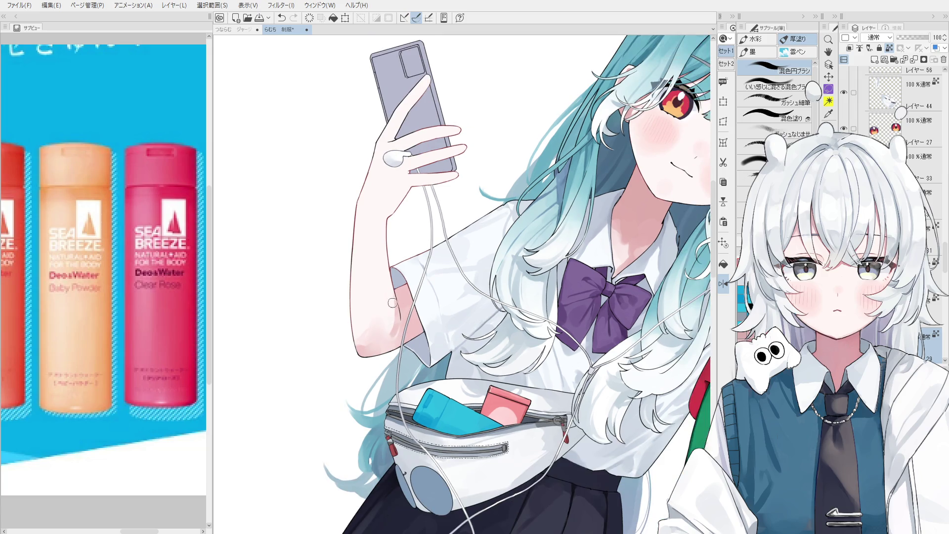
pyautogui.hotkey('ctrl', '-')
pyautogui.press('^')
pyautogui.hotkey('ctrl', 'z')
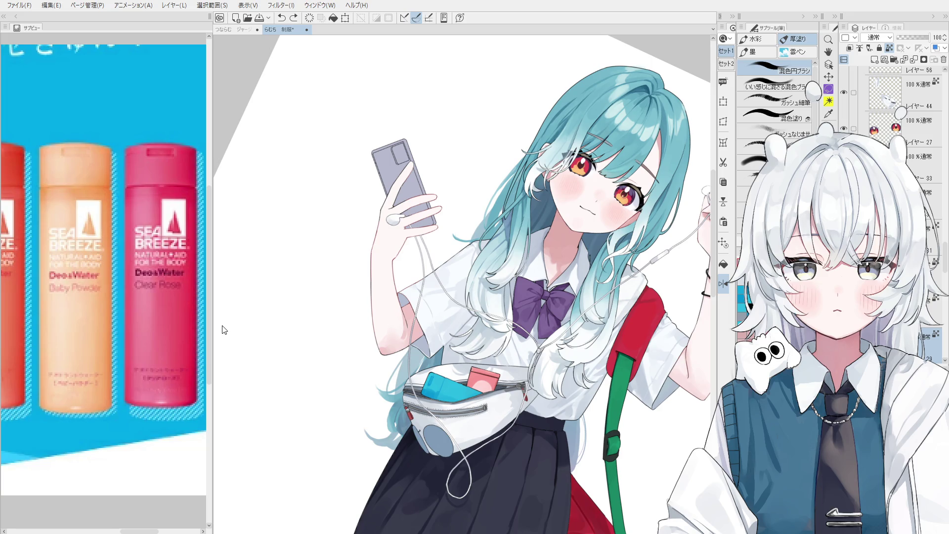
pyautogui.hotkey('ctrl', 'h')
pyautogui.moveTo(224, 330); pyautogui.dragTo(478, 397)
# Back on the brush, retry the elbow's pink shading and undo it
pyautogui.scroll(2, 477, 397)
pyautogui.press('b')
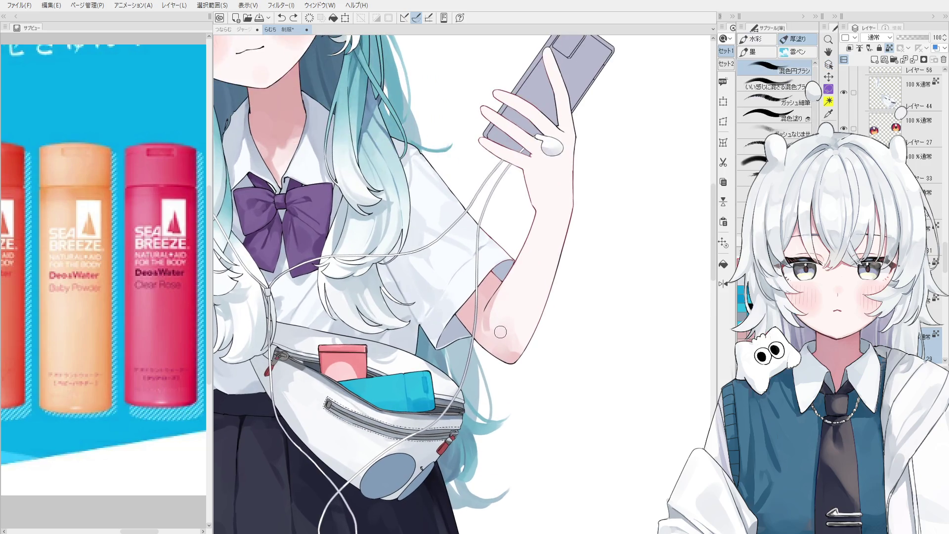
pyautogui.moveTo(492, 329); pyautogui.dragTo(507, 287)
pyautogui.moveTo(493, 332); pyautogui.dragTo(509, 346)
pyautogui.hotkey('ctrl', 'z')
# Paint an even pink shading band on the forearm and lighten the elbow shading
pyautogui.scroll(-2, 501, 352)
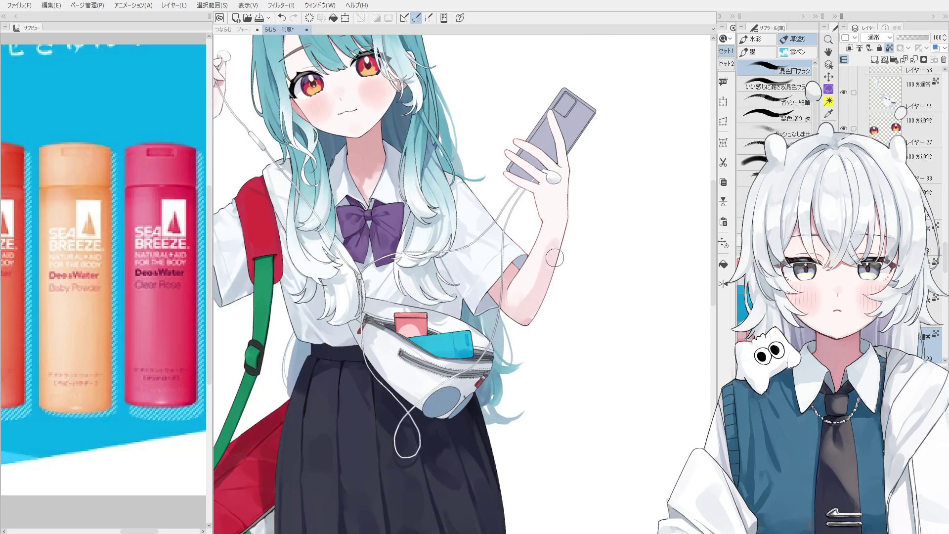
pyautogui.moveTo(554, 262); pyautogui.dragTo(556, 230)
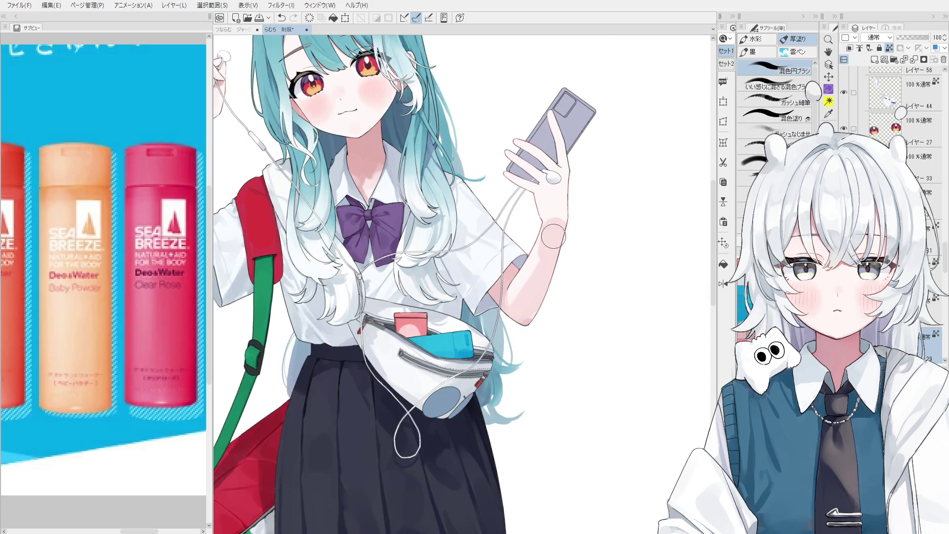
pyautogui.moveTo(519, 311); pyautogui.dragTo(499, 272)
pyautogui.moveTo(523, 333)
pyautogui.mouseDown()
pyautogui.moveTo(514, 306)
pyautogui.moveTo(529, 322)
pyautogui.moveTo(517, 316)
pyautogui.moveTo(534, 302)
pyautogui.moveTo(530, 326)
pyautogui.mouseUp()
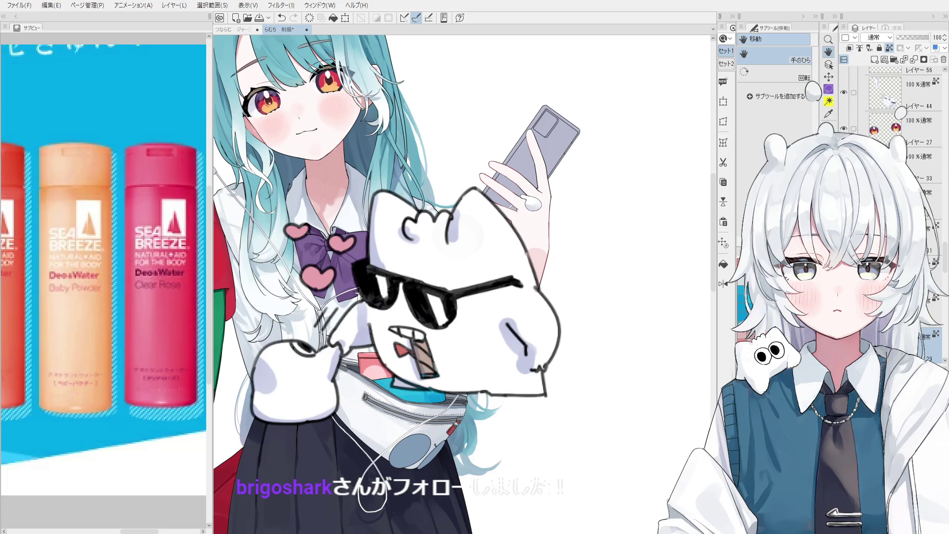
pyautogui.moveTo(536, 255)
pyautogui.mouseDown()
pyautogui.moveTo(522, 223)
pyautogui.moveTo(533, 203)
pyautogui.mouseUp()
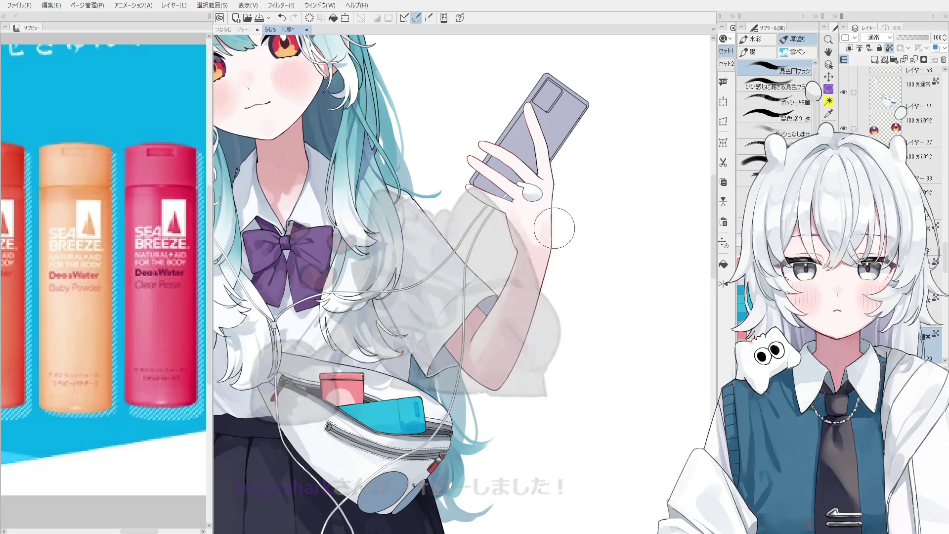
pyautogui.hotkey('ctrl', 'z')
# Touch up the knuckle shading by the earbud and repaint the softened wrist shading
pyautogui.click(542, 203)
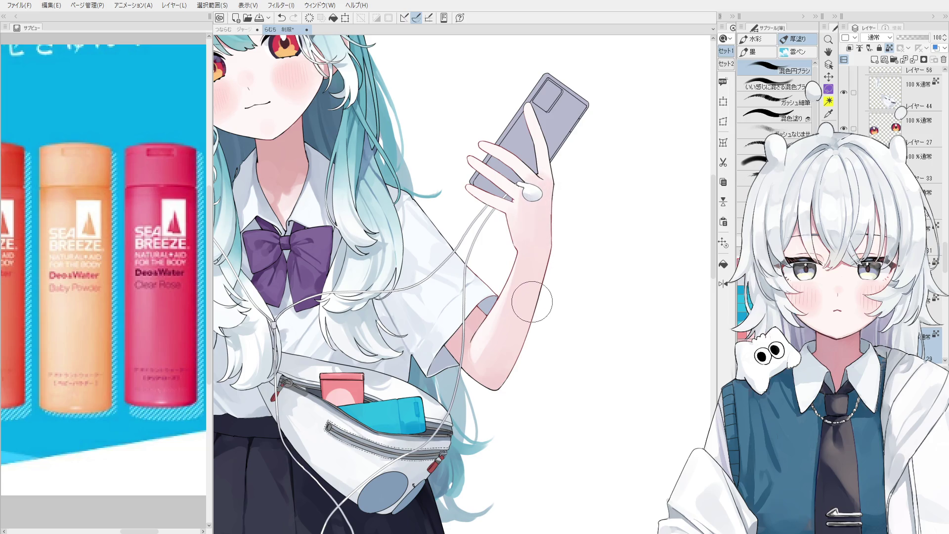
pyautogui.moveTo(524, 253); pyautogui.dragTo(537, 261)
pyautogui.press('space')
pyautogui.moveTo(518, 312); pyautogui.dragTo(570, 285)
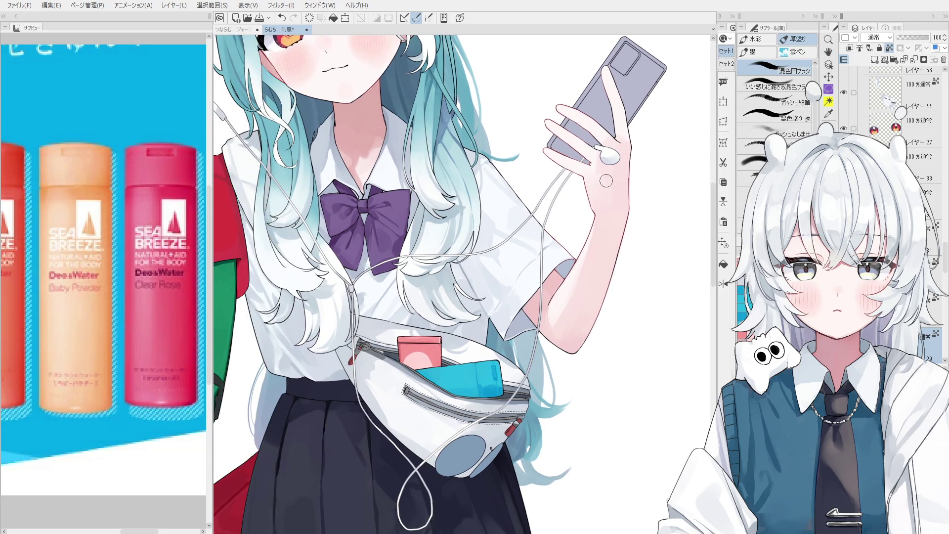
pyautogui.hotkey('ctrl', 'z')
pyautogui.moveTo(596, 198)
pyautogui.mouseDown()
pyautogui.moveTo(615, 223)
pyautogui.moveTo(612, 212)
pyautogui.mouseUp()
# With a smaller brush, add soft pink shading along the lower finger and palm
pyautogui.press('[')
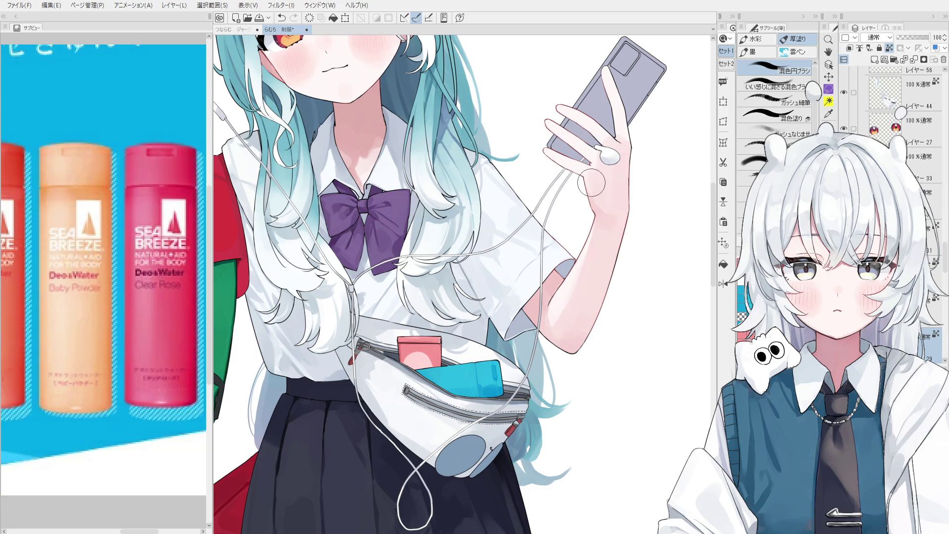
pyautogui.moveTo(576, 174)
pyautogui.mouseDown()
pyautogui.moveTo(537, 149)
pyautogui.moveTo(593, 178)
pyautogui.mouseUp()
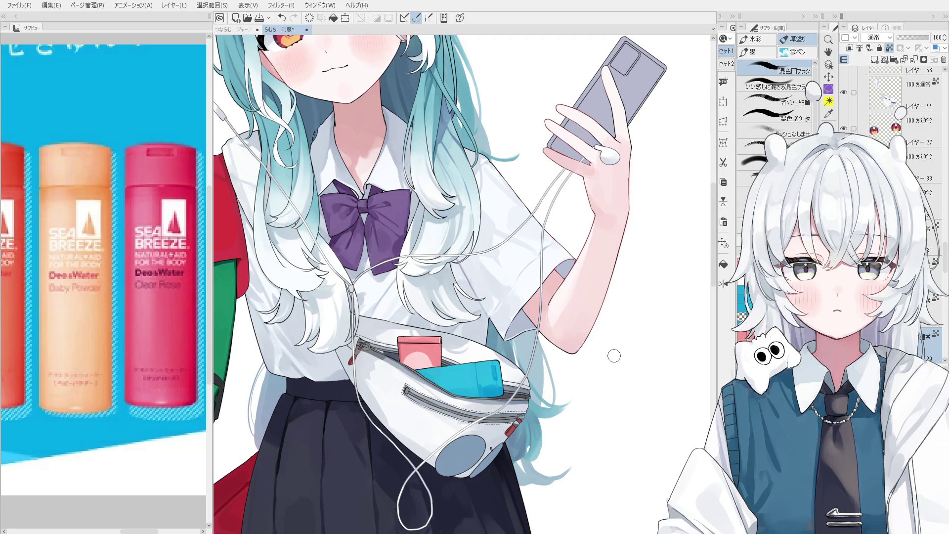
pyautogui.scroll(-3, 179, 350)
# Rotate the view slightly and sample a blue from the Sub View reference bottles
pyautogui.scroll(4, 104, 218)
pyautogui.press('space')
pyautogui.scroll(3, 461, 410)
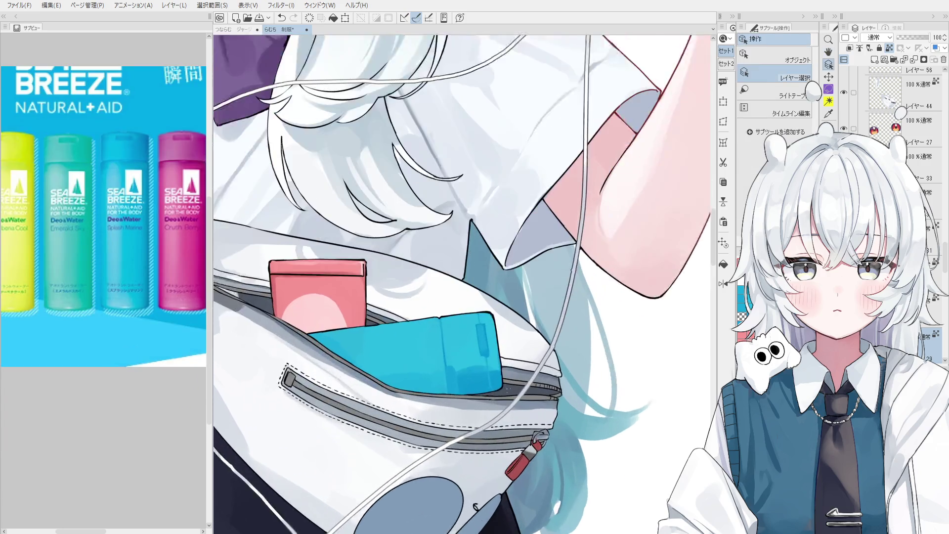
pyautogui.press('-')
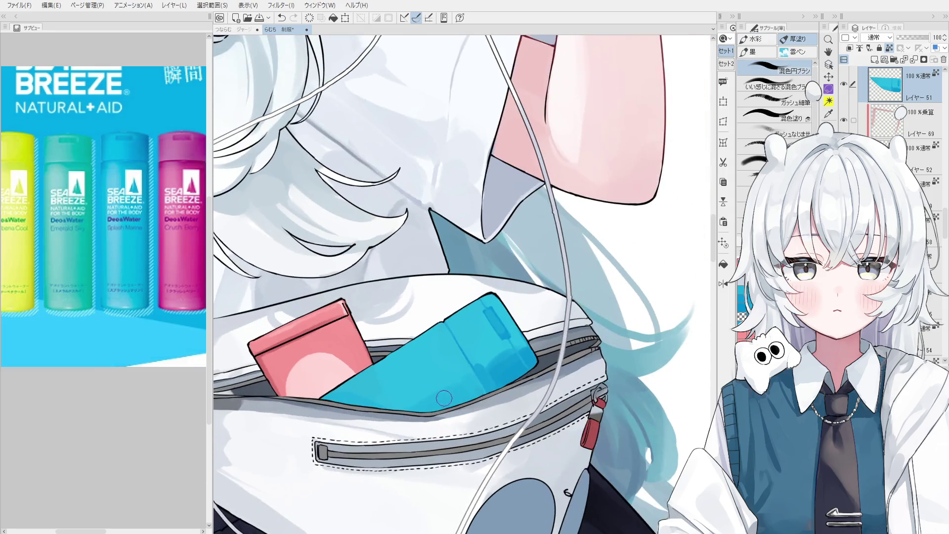
pyautogui.scroll(1, 467, 412)
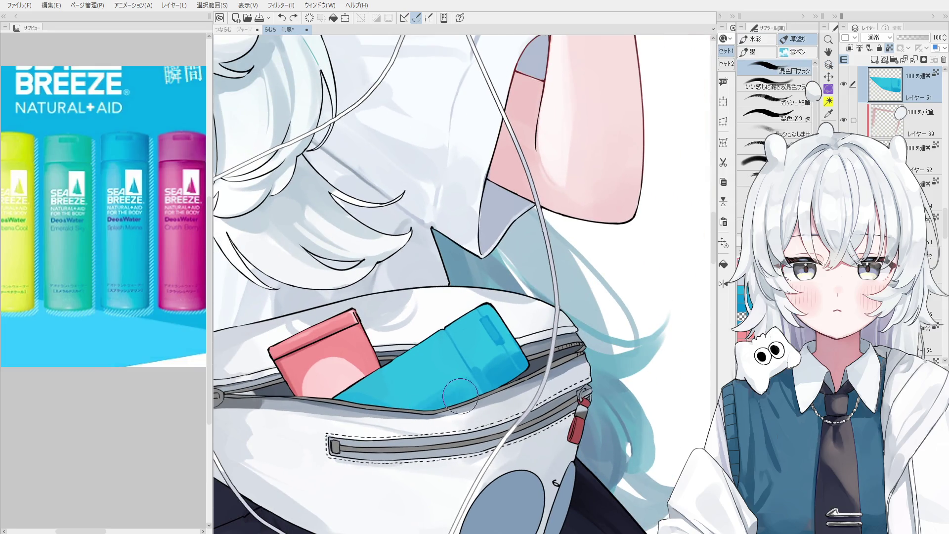
pyautogui.scroll(-3, 466, 412)
pyautogui.scroll(3, 466, 408)
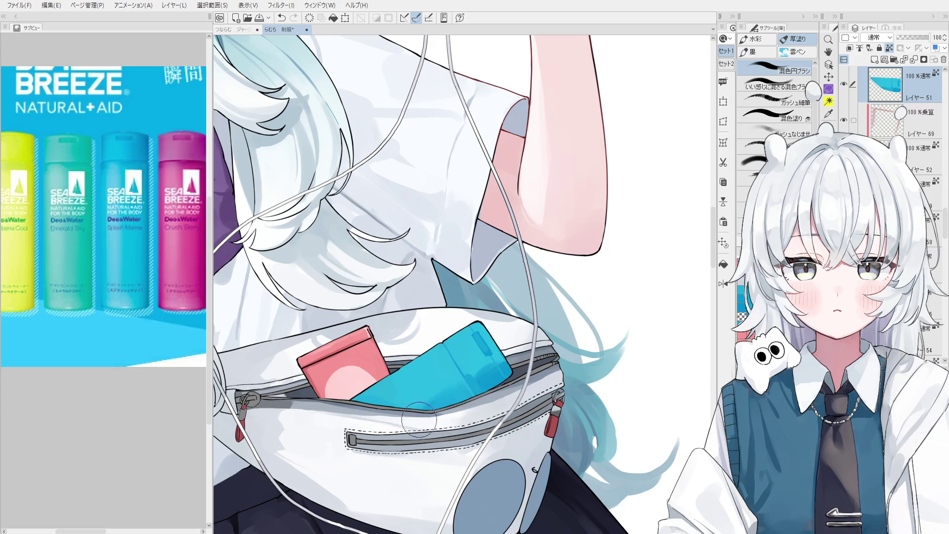
pyautogui.scroll(-1, 477, 378)
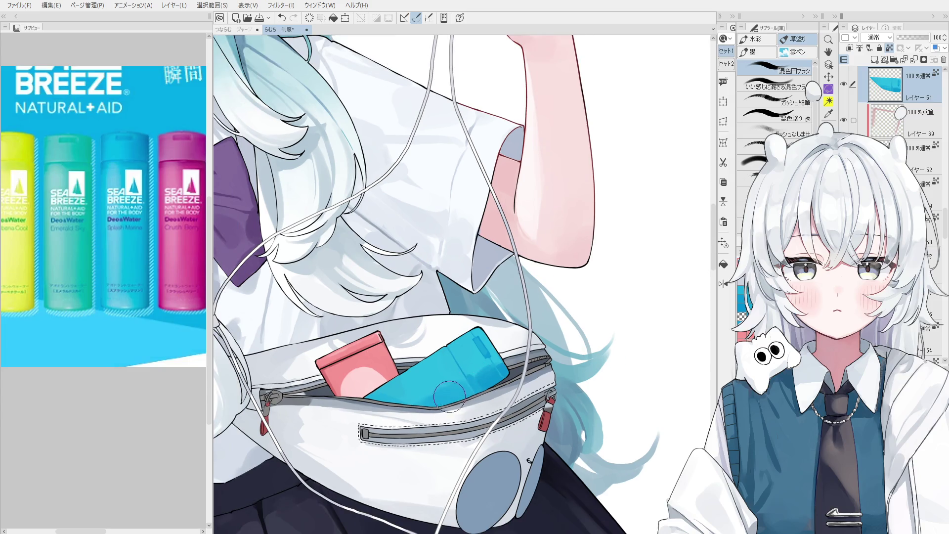
pyautogui.press('-')
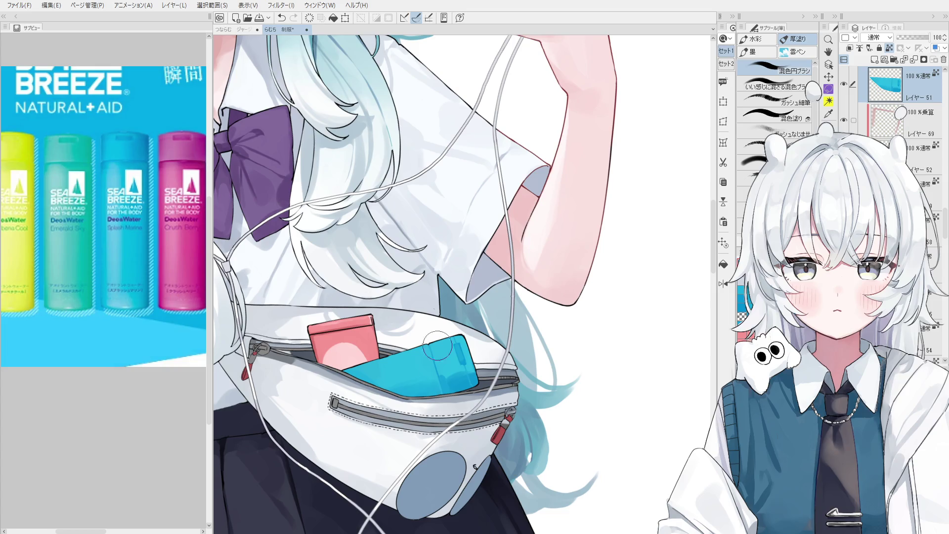
pyautogui.click(115, 242)
# Centre the bag and paint a lighter blue highlight along the cyan bottle's top
pyautogui.scroll(-5, 639, 374)
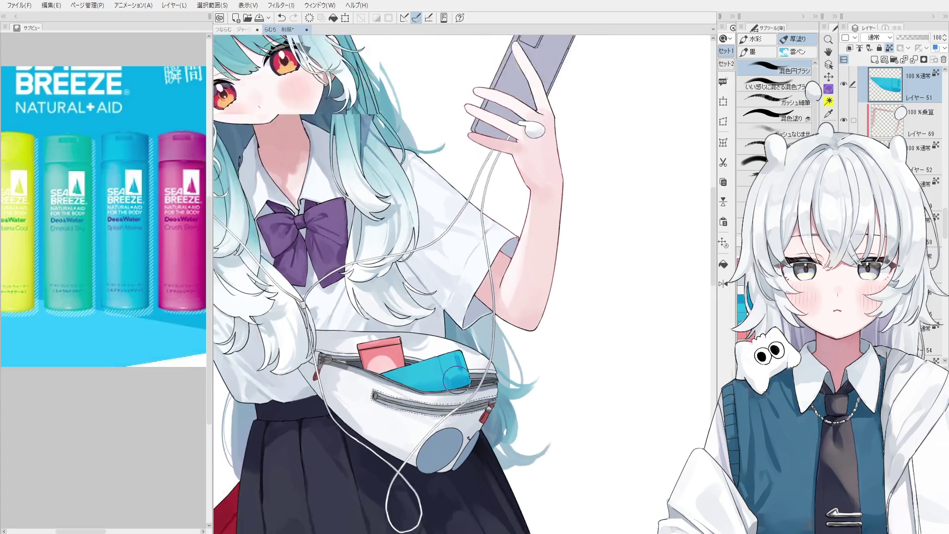
pyautogui.scroll(-4, 629, 382)
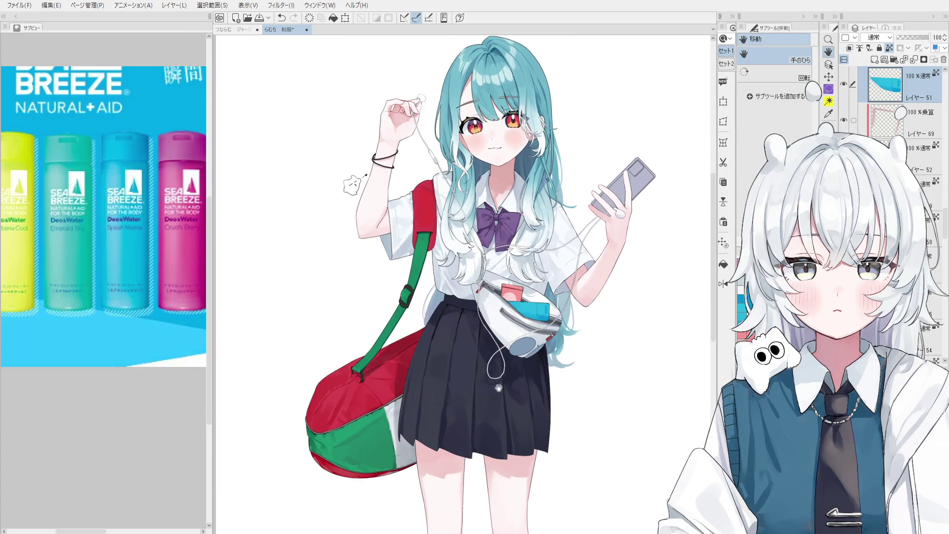
pyautogui.scroll(3, 578, 259)
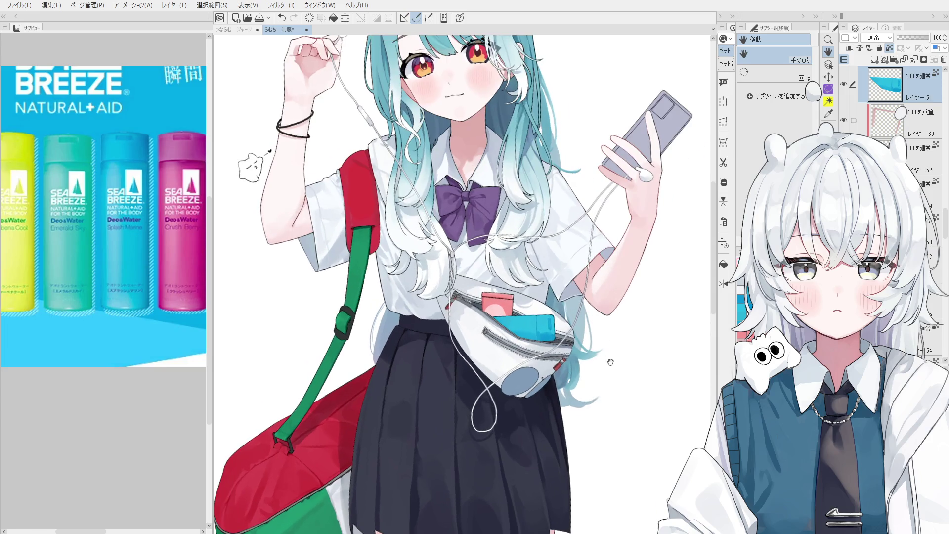
pyautogui.scroll(-2, 549, 367)
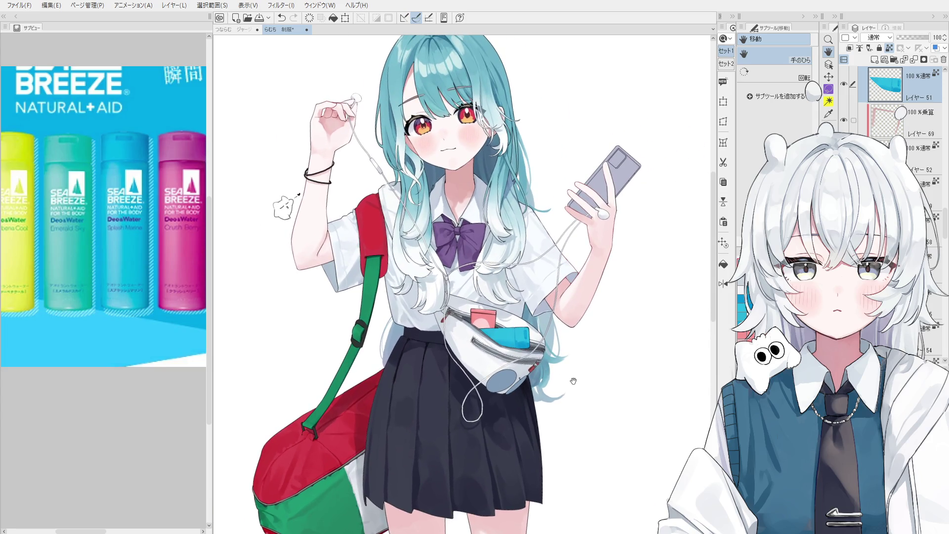
pyautogui.scroll(1, 512, 339)
pyautogui.scroll(1, 521, 397)
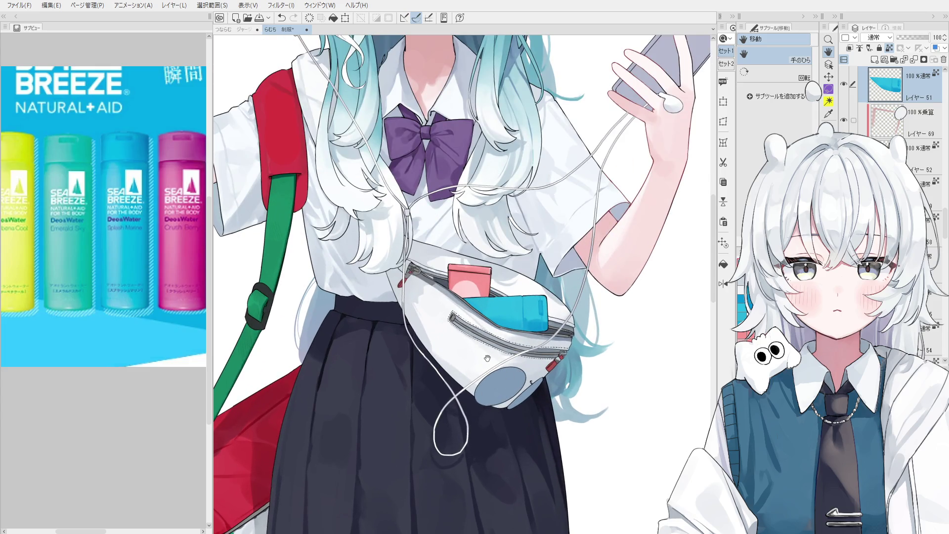
pyautogui.moveTo(459, 306); pyautogui.dragTo(458, 422)
pyautogui.press('b')
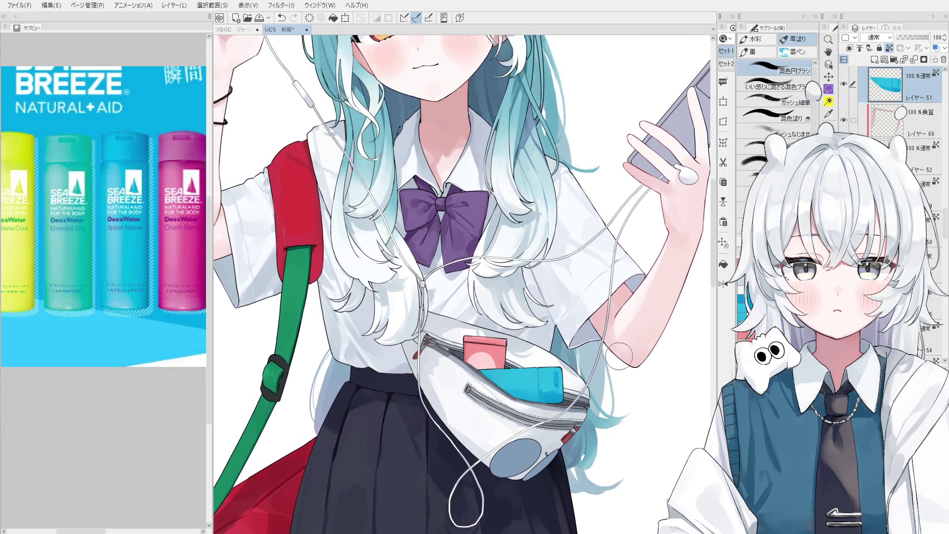
pyautogui.scroll(2, 497, 398)
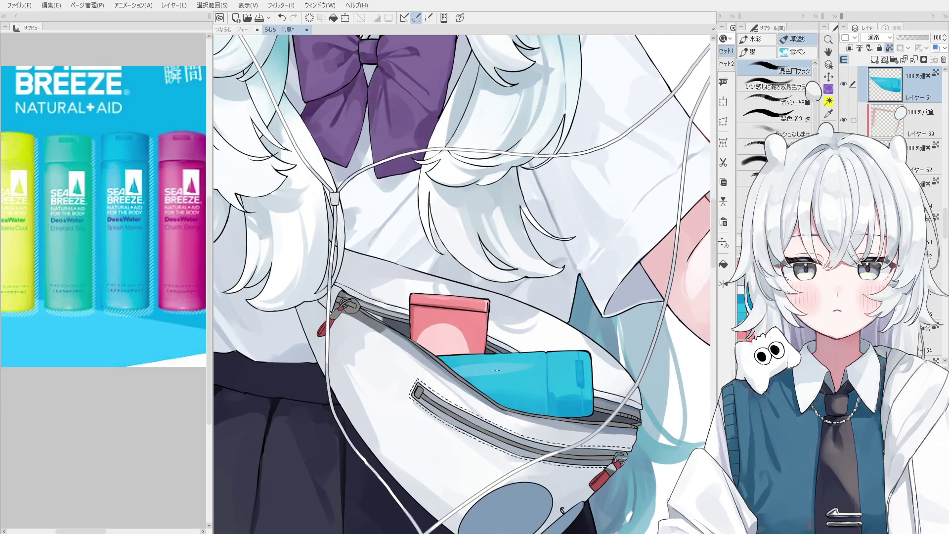
pyautogui.scroll(-1, 477, 374)
pyautogui.moveTo(460, 370); pyautogui.dragTo(544, 366)
# Add a small light highlight on the cyan bottle, discarding test dabs, and resample the cyan
pyautogui.scroll(1, 572, 373)
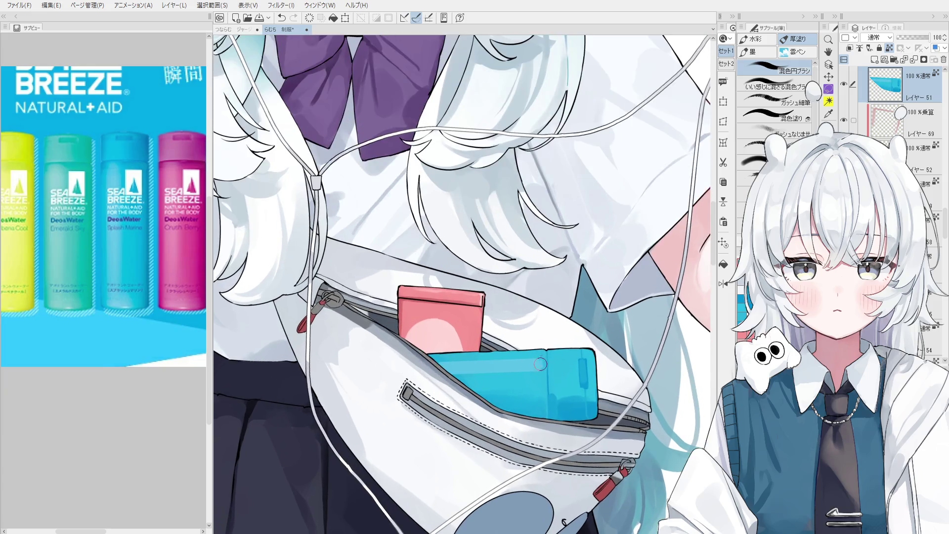
pyautogui.click(566, 361)
pyautogui.hotkey('ctrl', 'z')
pyautogui.click(563, 365)
pyautogui.hotkey('ctrl', 'z')
pyautogui.moveTo(560, 363)
pyautogui.mouseDown()
pyautogui.moveTo(571, 365)
pyautogui.moveTo(563, 355)
pyautogui.mouseUp()
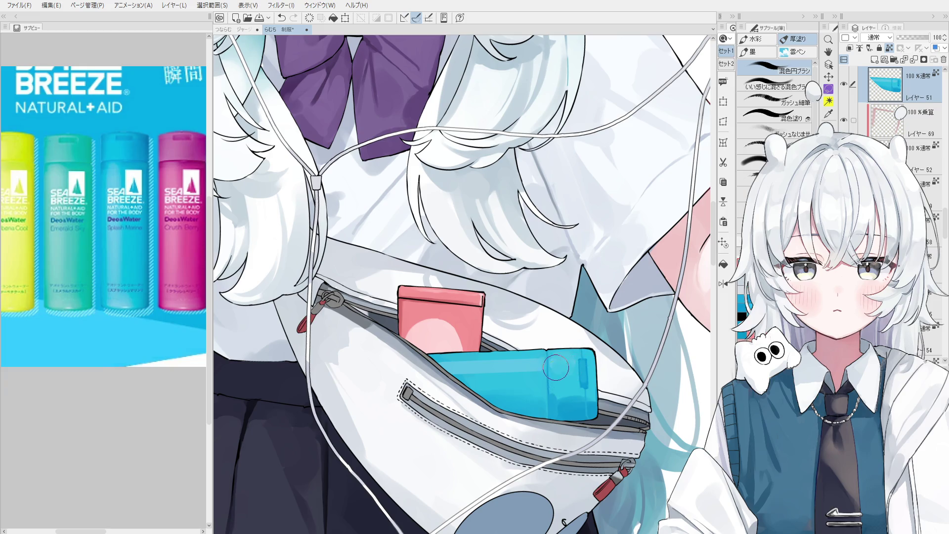
pyautogui.keyDown('alt'); pyautogui.click(571, 358); pyautogui.keyUp('alt')
pyautogui.scroll(-3, 602, 430)
pyautogui.press('h')
pyautogui.scroll(5, 395, 402)
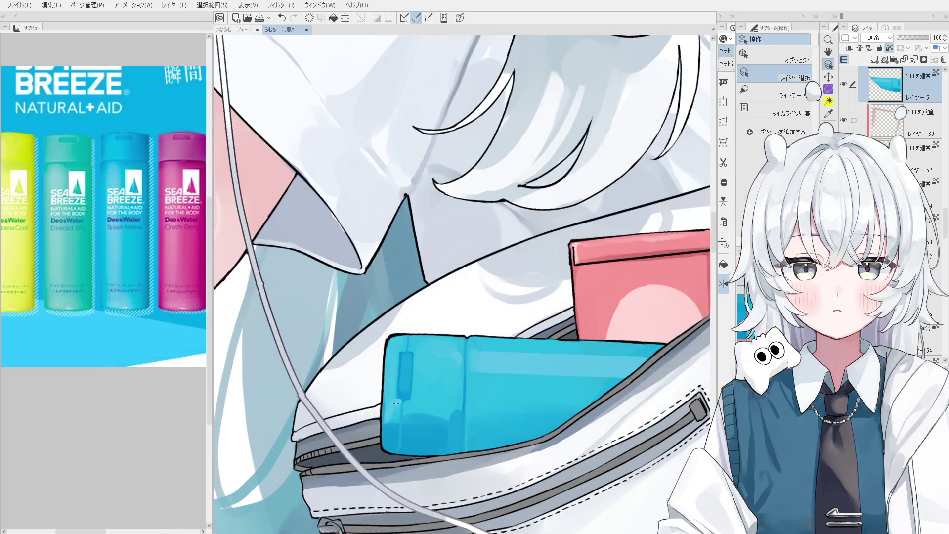
pyautogui.press('b')
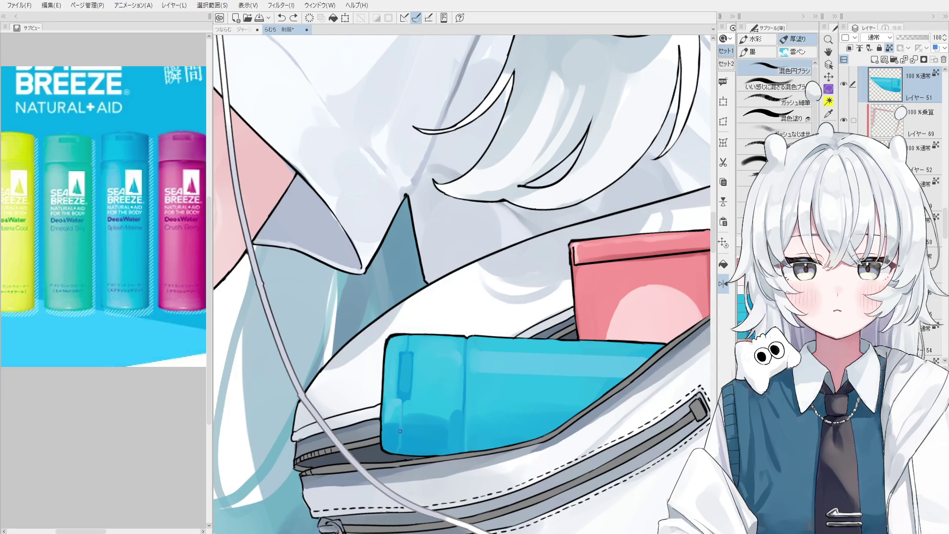
pyautogui.scroll(-6, 406, 346)
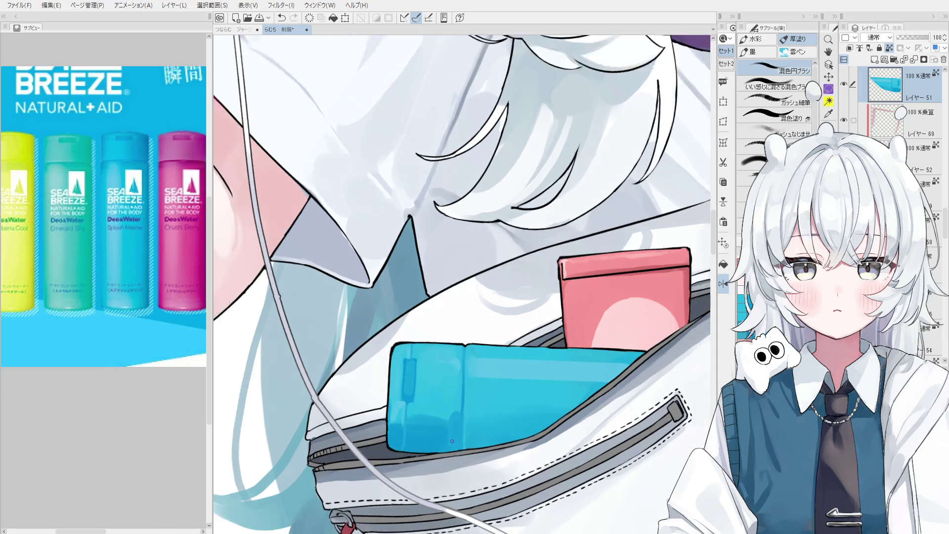
pyautogui.press('h')
pyautogui.press('h')
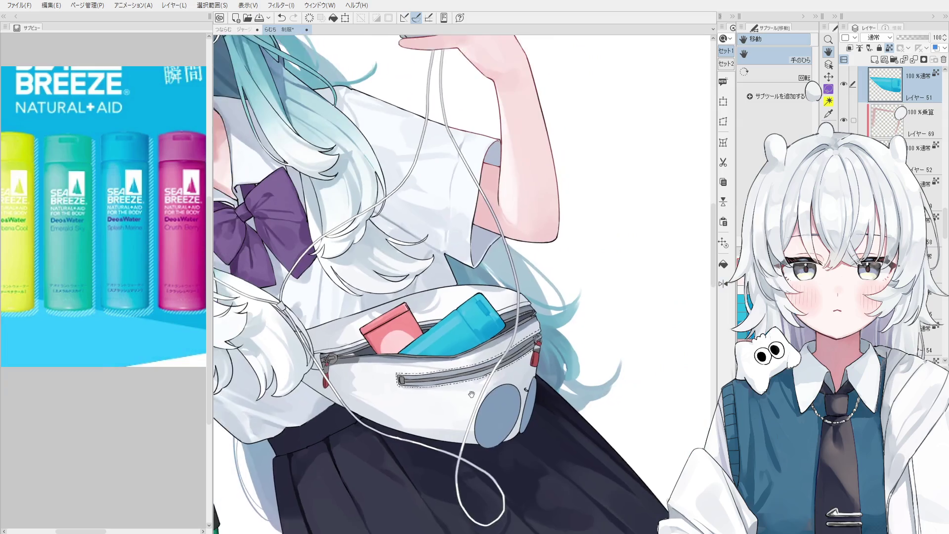
pyautogui.scroll(-2, 527, 399)
pyautogui.press('o')
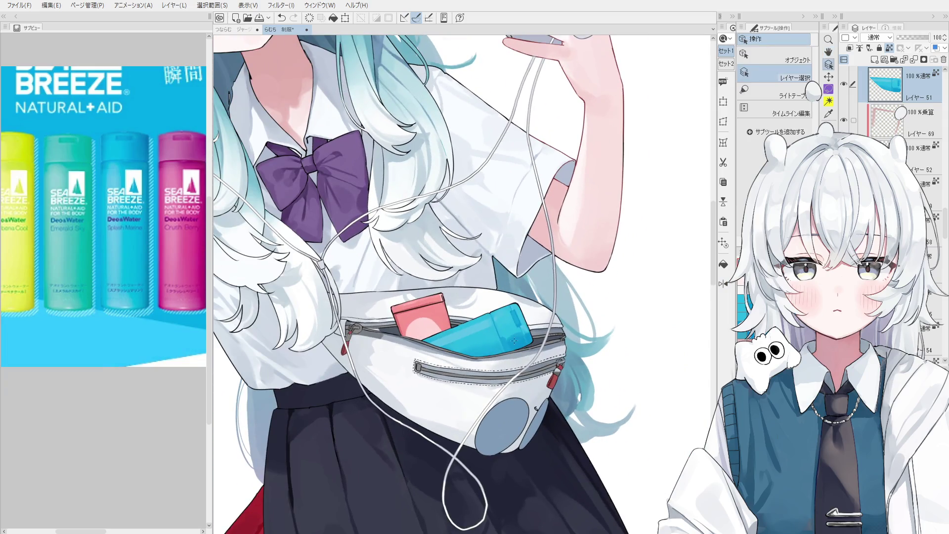
pyautogui.scroll(2, 513, 339)
pyautogui.press('b')
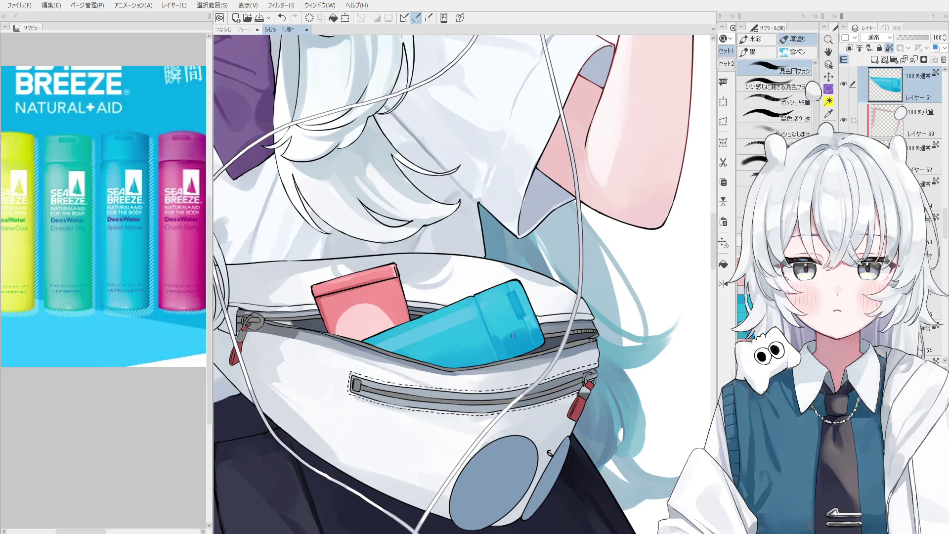
pyautogui.moveTo(520, 331); pyautogui.dragTo(519, 342)
pyautogui.moveTo(448, 359); pyautogui.dragTo(474, 353)
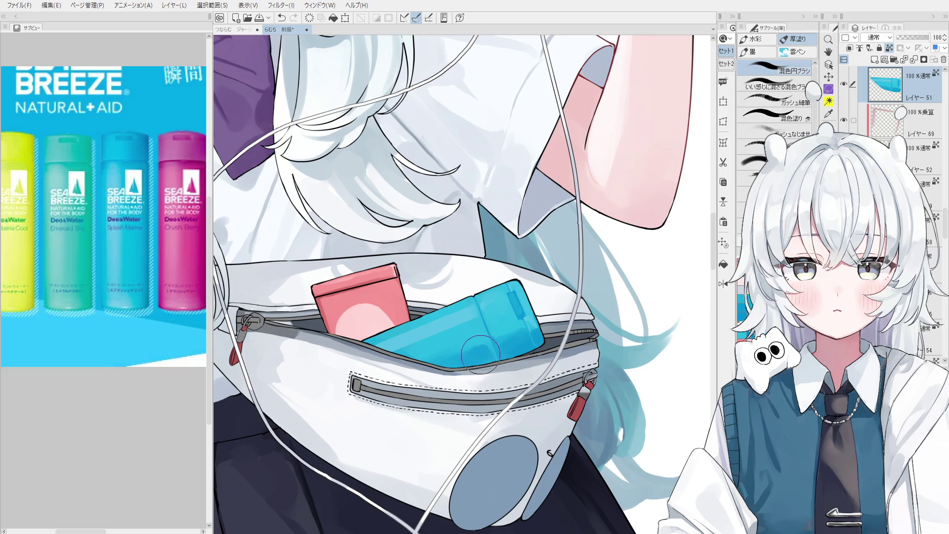
pyautogui.scroll(-1, 475, 352)
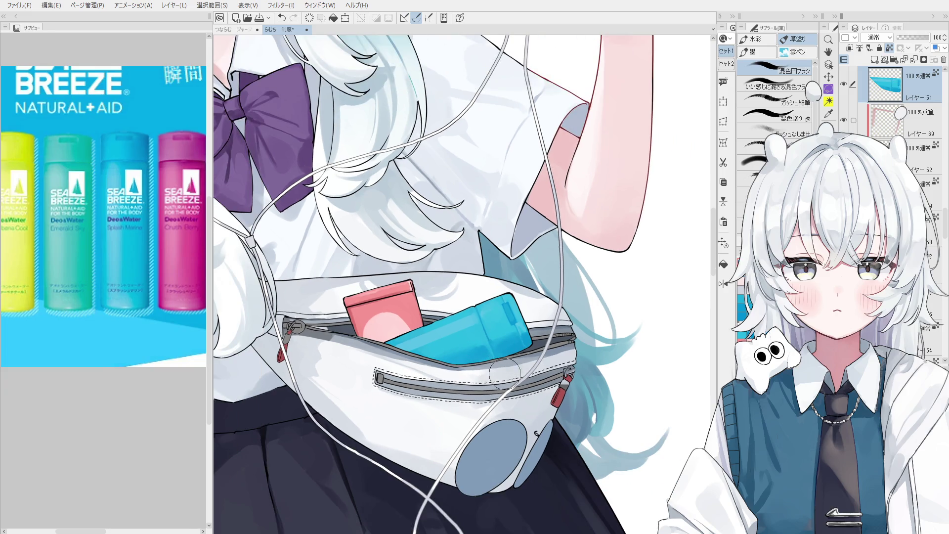
pyautogui.scroll(1, 549, 378)
pyautogui.scroll(-1, 542, 366)
pyautogui.moveTo(495, 341); pyautogui.dragTo(519, 297)
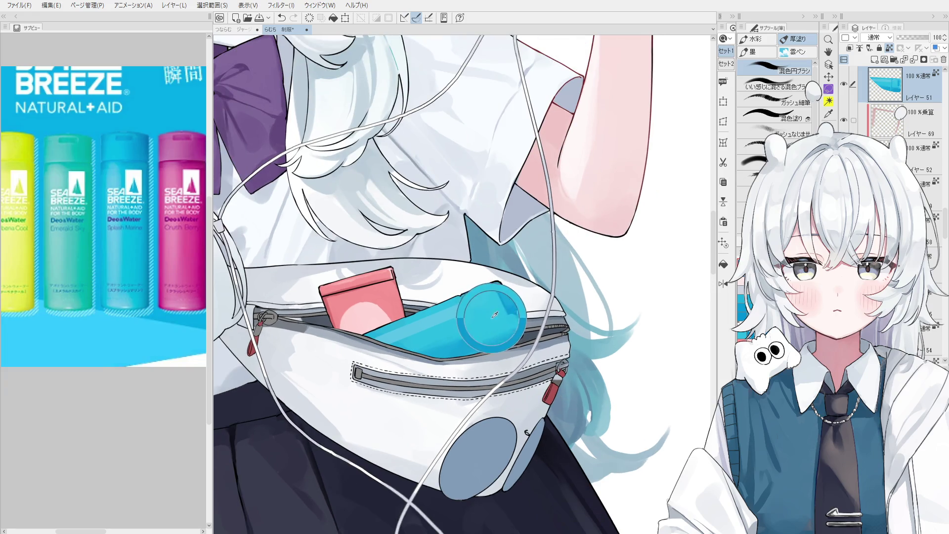
pyautogui.scroll(2, 510, 346)
pyautogui.hotkey('ctrl', 'z')
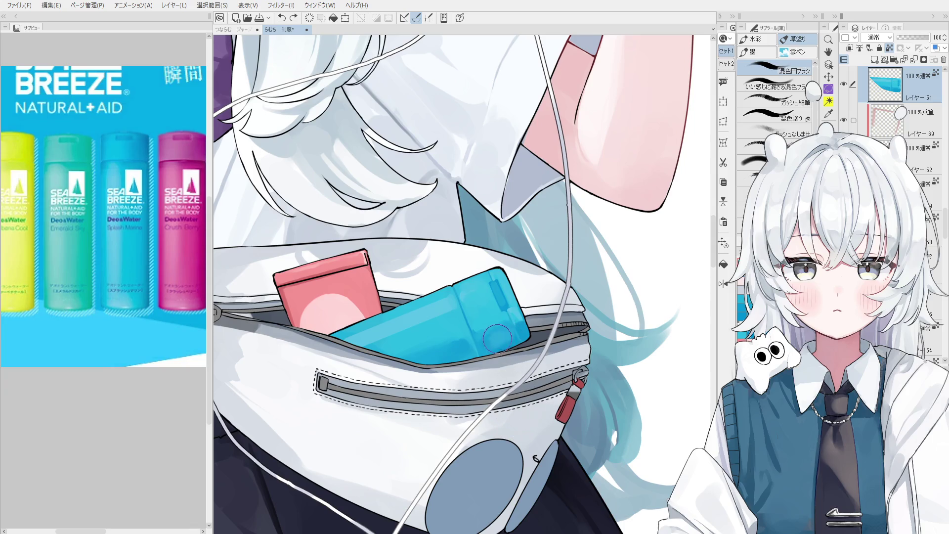
# Darken the lower right of the blue bottle, then reframe the view on face and bag
pyautogui.moveTo(497, 336); pyautogui.dragTo(499, 341)
pyautogui.scroll(-2, 509, 337)
pyautogui.scroll(-2, 518, 337)
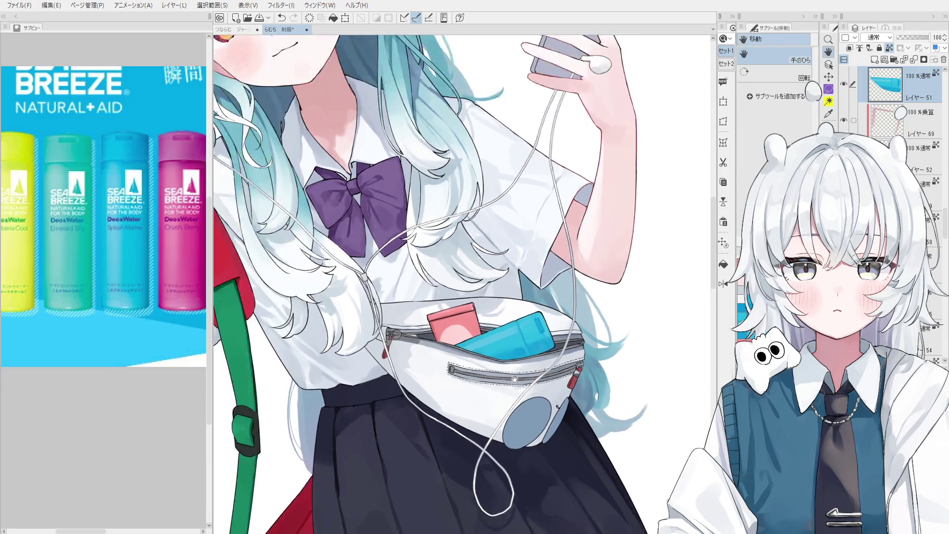
pyautogui.moveTo(518, 337); pyautogui.dragTo(522, 378)
pyautogui.scroll(2, 491, 365)
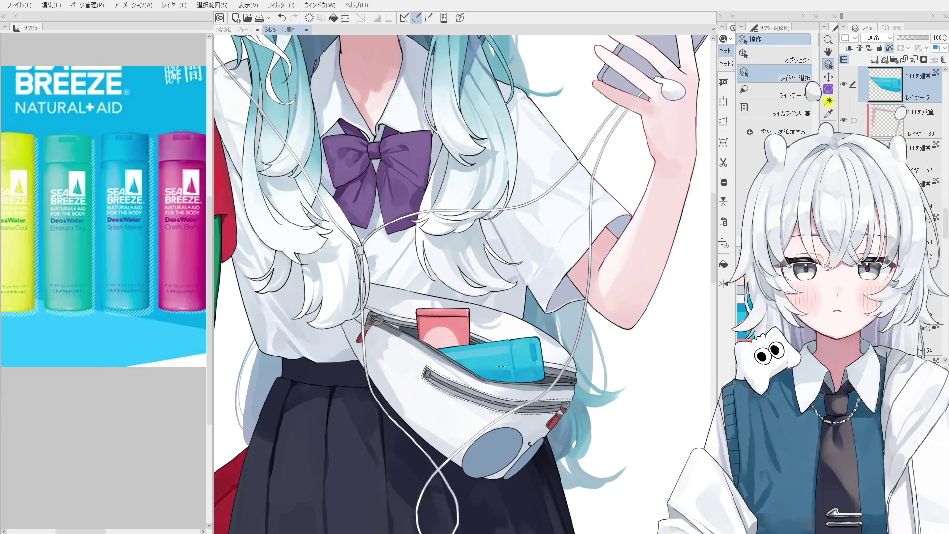
pyautogui.scroll(1, 502, 367)
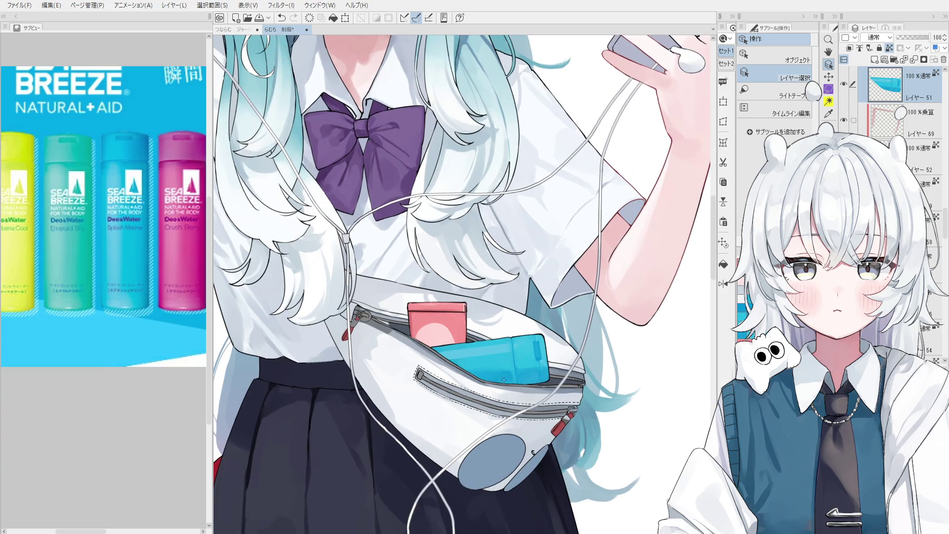
pyautogui.scroll(1, 503, 376)
pyautogui.scroll(1, 500, 368)
# With a smaller 混色円ブラシ, blend the paint on the blue bottle's body
pyautogui.press('b')
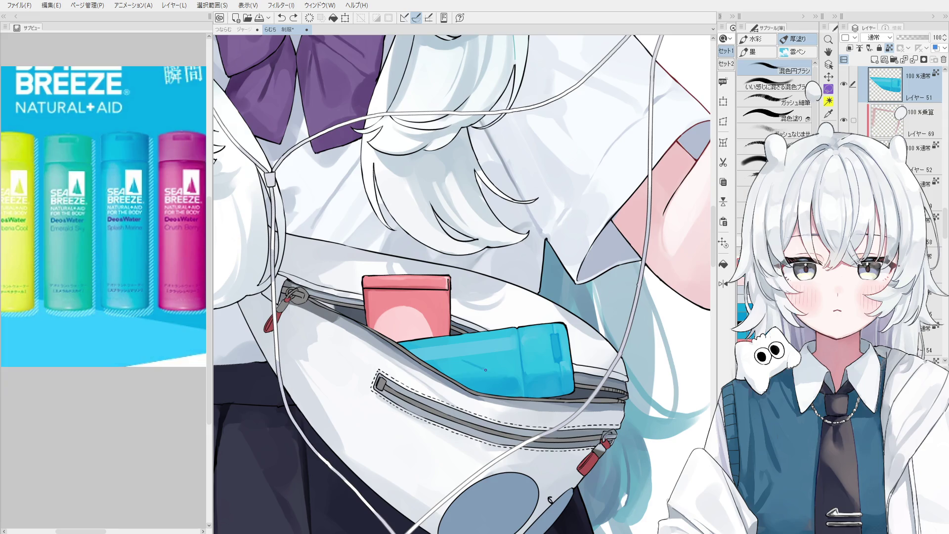
pyautogui.scroll(-3, 490, 367)
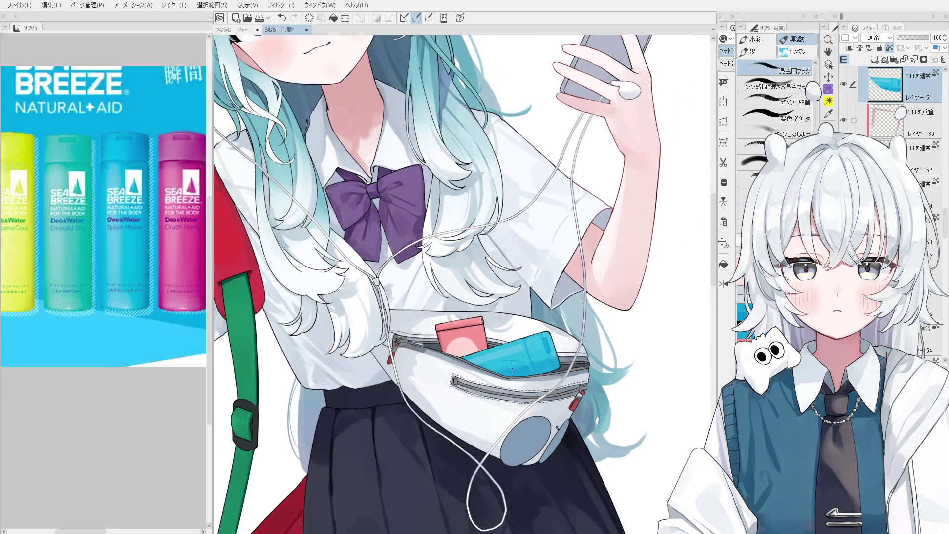
pyautogui.scroll(1, 527, 354)
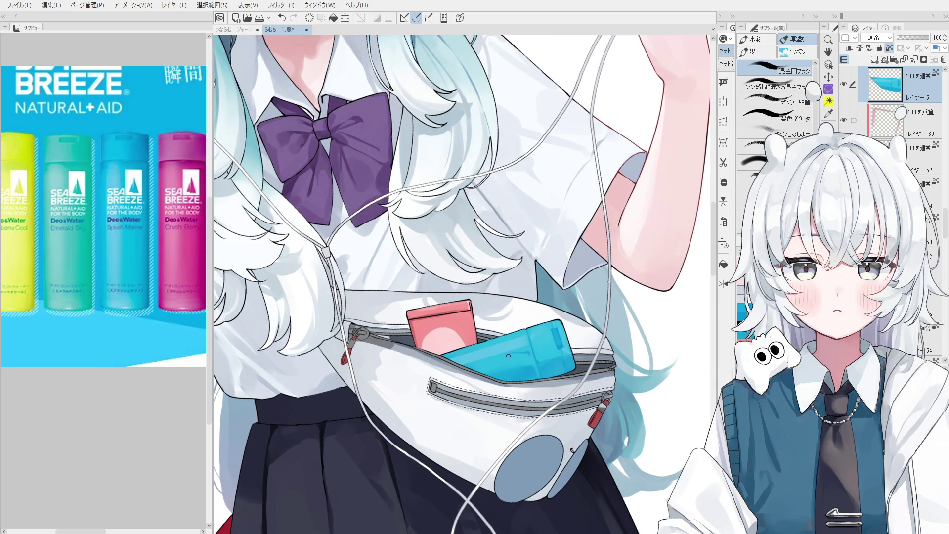
pyautogui.scroll(1, 506, 354)
pyautogui.press('[')
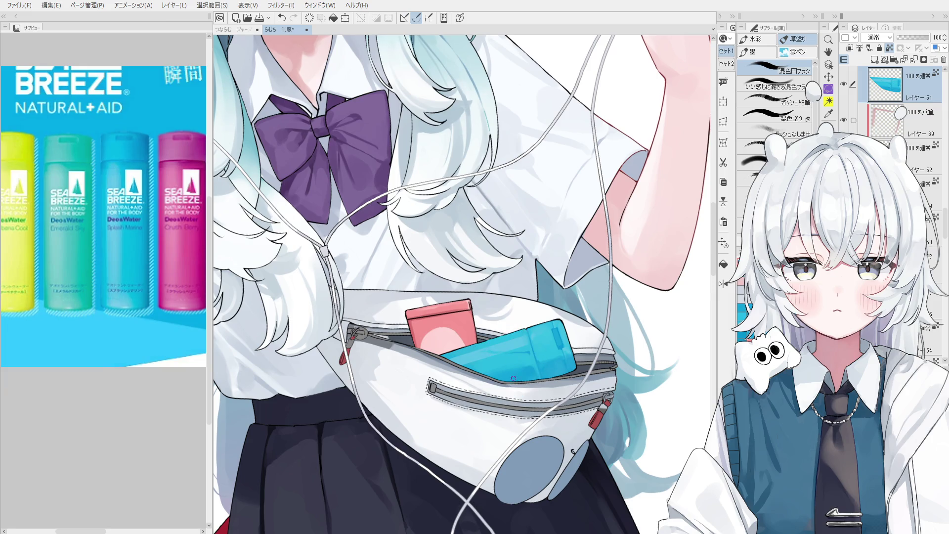
pyautogui.scroll(2, 529, 370)
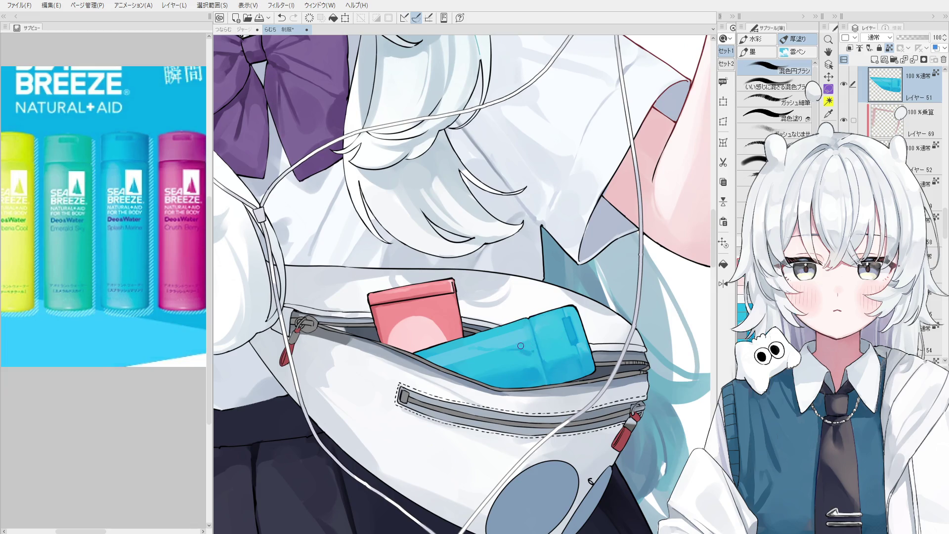
pyautogui.moveTo(518, 348); pyautogui.dragTo(518, 352)
# Zoom in on the bag, resize the brush, and paint a dark shadow along the bottle's lower edge
pyautogui.press('ctrl')
pyautogui.scroll(3, 535, 350)
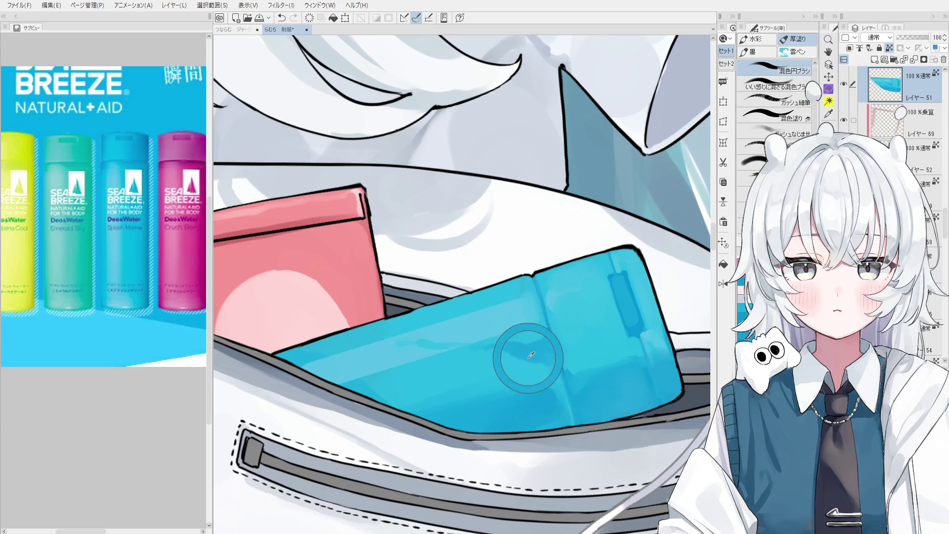
pyautogui.scroll(2, 528, 351)
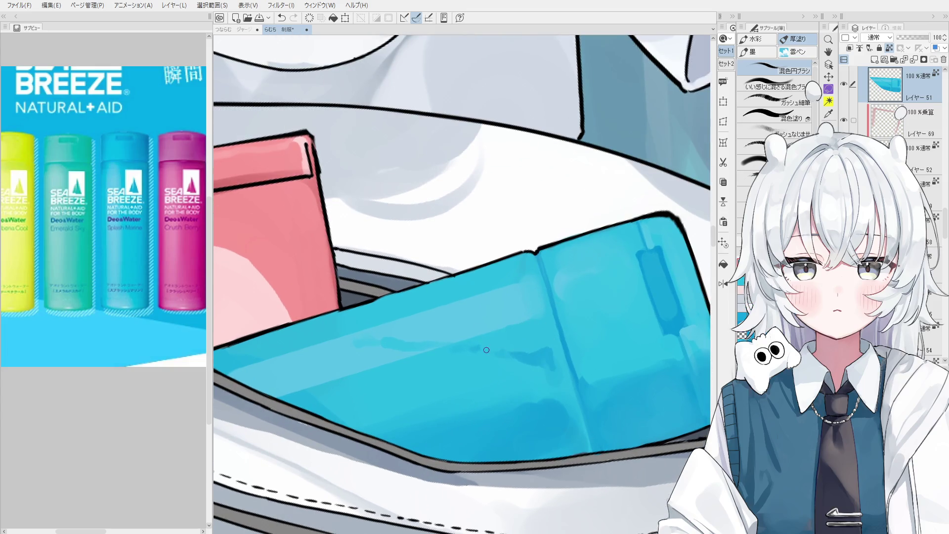
pyautogui.scroll(-1, 510, 356)
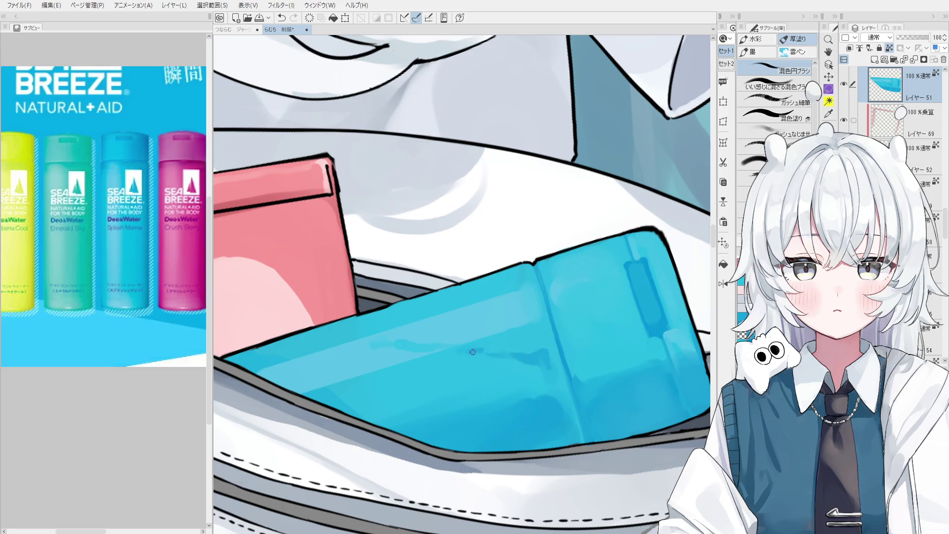
pyautogui.moveTo(471, 352)
pyautogui.mouseDown()
pyautogui.moveTo(534, 360)
pyautogui.moveTo(589, 319)
pyautogui.mouseUp()
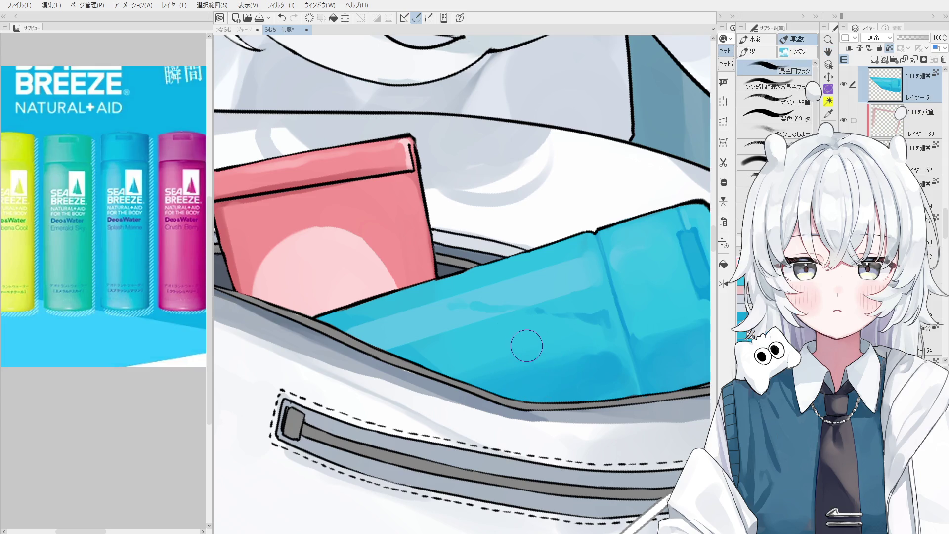
pyautogui.press('[')
pyautogui.press('[')
pyautogui.press('[')
pyautogui.press(']')
pyautogui.press(']')
pyautogui.press(']')
pyautogui.scroll(-1, 477, 343)
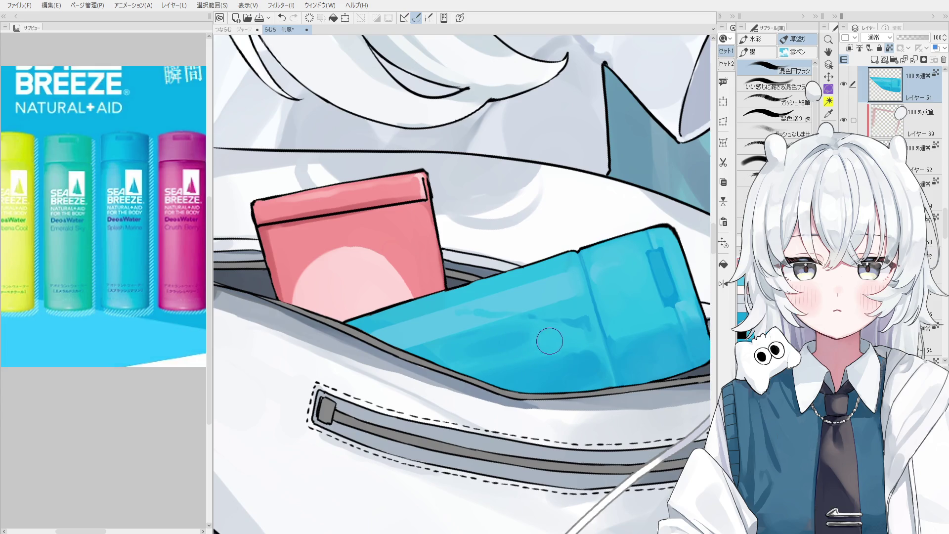
pyautogui.scroll(-1, 550, 341)
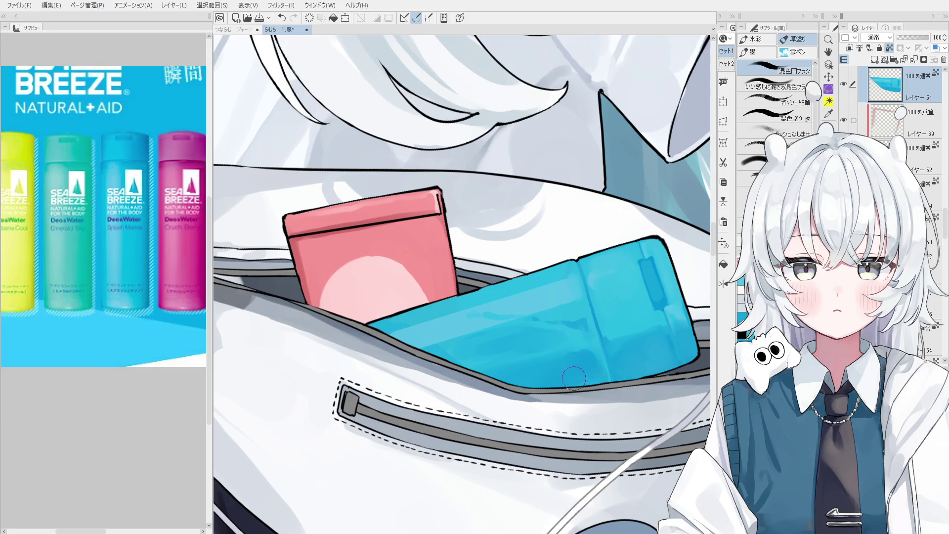
pyautogui.hotkey('ctrl', 'z')
pyautogui.moveTo(515, 368)
pyautogui.mouseDown()
pyautogui.moveTo(564, 361)
pyautogui.moveTo(532, 371)
pyautogui.moveTo(586, 369)
pyautogui.moveTo(556, 374)
pyautogui.mouseUp()
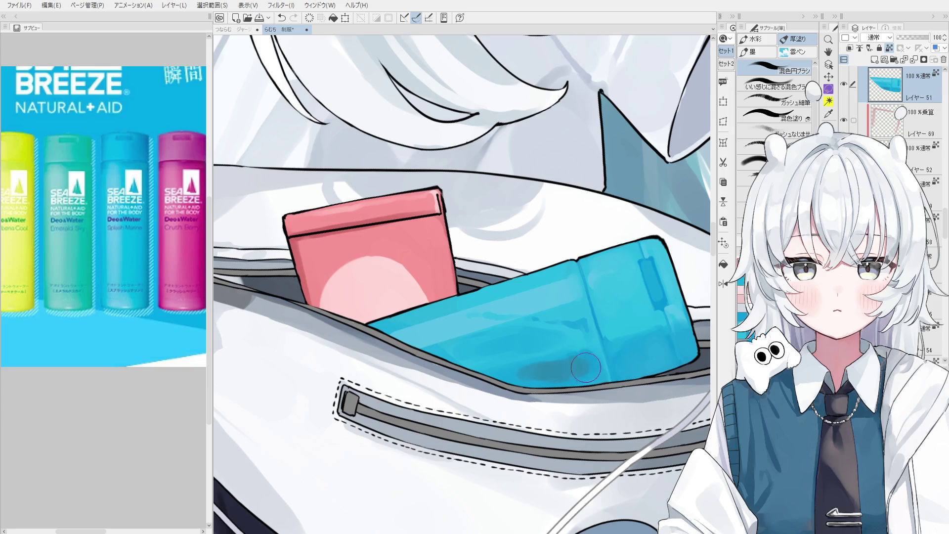
# Smooth and blend the dark shading across the bottle's bottom
pyautogui.scroll(-1, 574, 368)
pyautogui.moveTo(530, 375)
pyautogui.mouseDown()
pyautogui.moveTo(588, 380)
pyautogui.moveTo(564, 378)
pyautogui.moveTo(547, 396)
pyautogui.mouseUp()
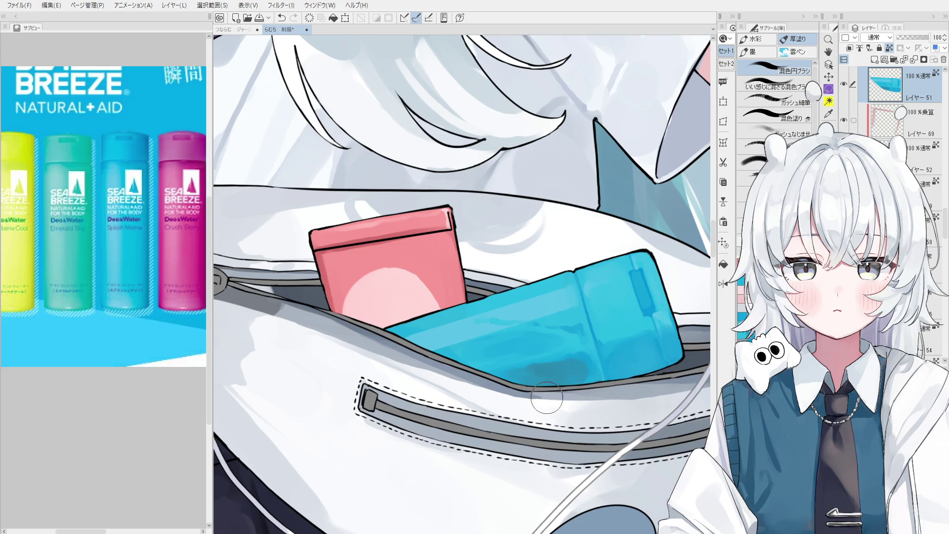
pyautogui.moveTo(544, 386)
pyautogui.mouseDown()
pyautogui.moveTo(585, 330)
pyautogui.moveTo(586, 375)
pyautogui.mouseUp()
pyautogui.scroll(2, 585, 375)
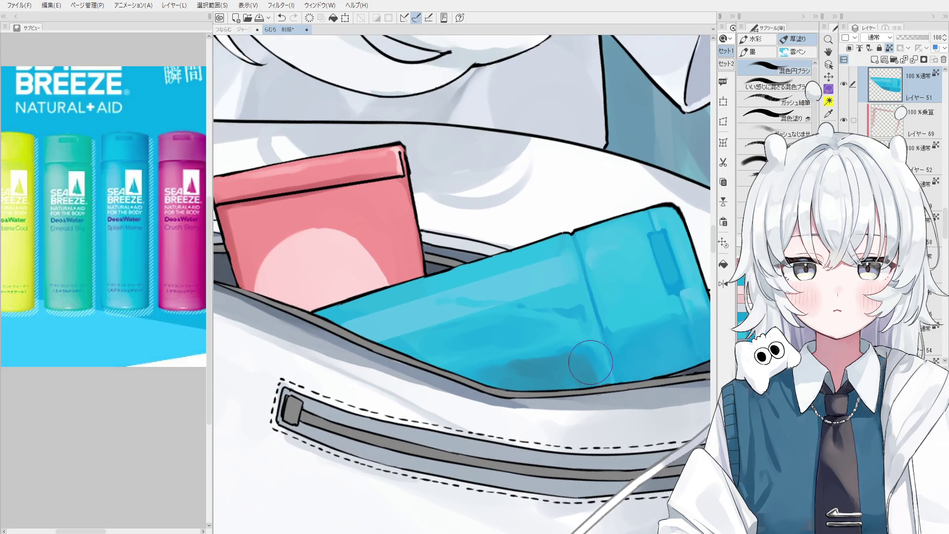
pyautogui.scroll(-3, 595, 368)
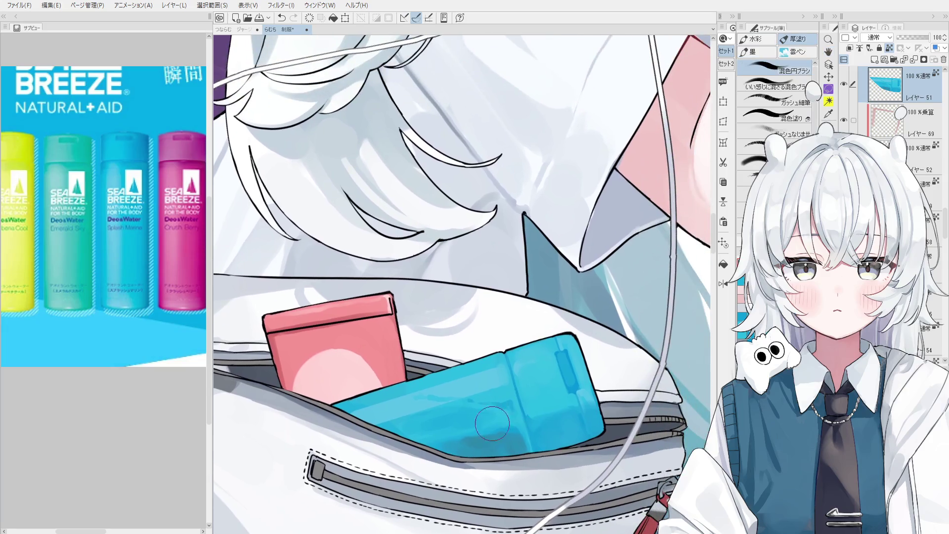
pyautogui.hotkey('ctrl', 'z')
# Repaint a darker shadow along the bottle's bottom where it sinks into the bag
pyautogui.moveTo(484, 428)
pyautogui.mouseDown()
pyautogui.moveTo(481, 444)
pyautogui.moveTo(499, 447)
pyautogui.moveTo(439, 439)
pyautogui.mouseUp()
pyautogui.hotkey('ctrl', 'z')
pyautogui.moveTo(470, 421)
pyautogui.mouseDown()
pyautogui.moveTo(431, 440)
pyautogui.moveTo(477, 436)
pyautogui.mouseUp()
pyautogui.scroll(-1, 460, 430)
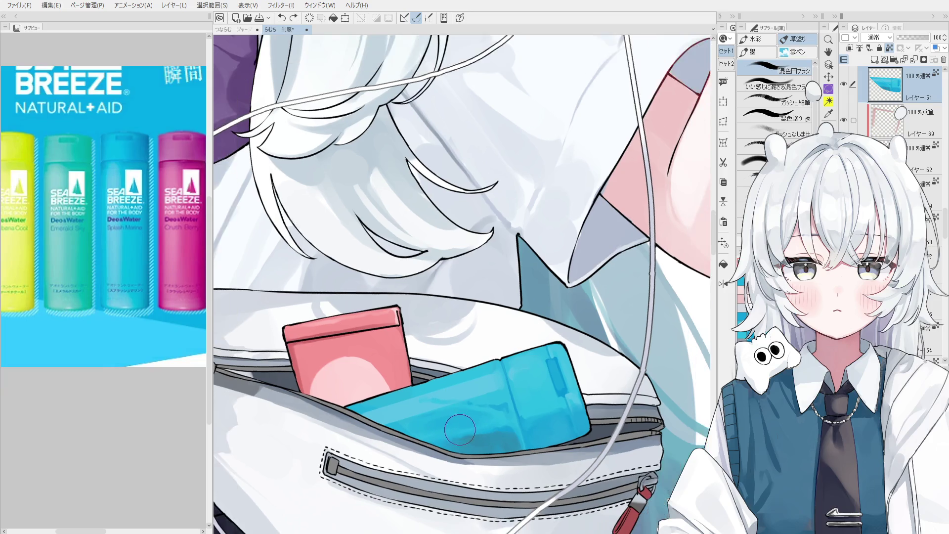
pyautogui.scroll(1, 455, 443)
pyautogui.moveTo(425, 436)
pyautogui.mouseDown()
pyautogui.moveTo(465, 458)
pyautogui.moveTo(438, 438)
pyautogui.moveTo(445, 421)
pyautogui.moveTo(415, 435)
pyautogui.moveTo(474, 415)
pyautogui.moveTo(435, 425)
pyautogui.moveTo(451, 434)
pyautogui.mouseUp()
# Flip the canvas to check, undo the last stroke, and blend the bottle's lower-half shading
pyautogui.press('h')
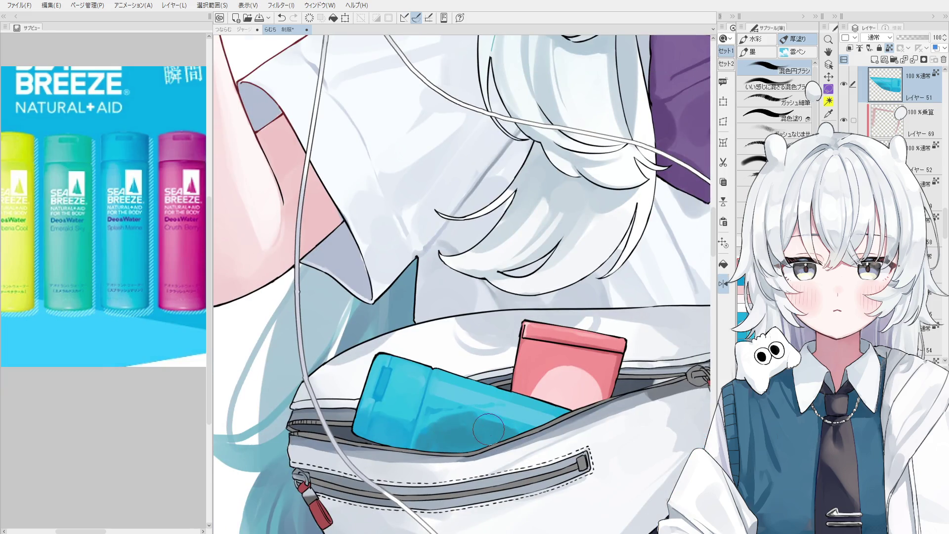
pyautogui.press('h')
pyautogui.hotkey('ctrl', 'z')
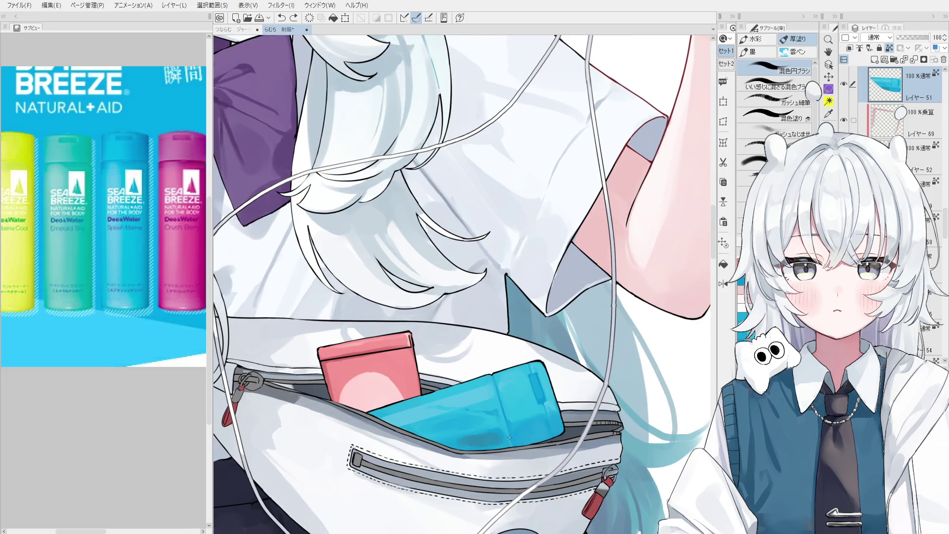
pyautogui.scroll(1, 509, 438)
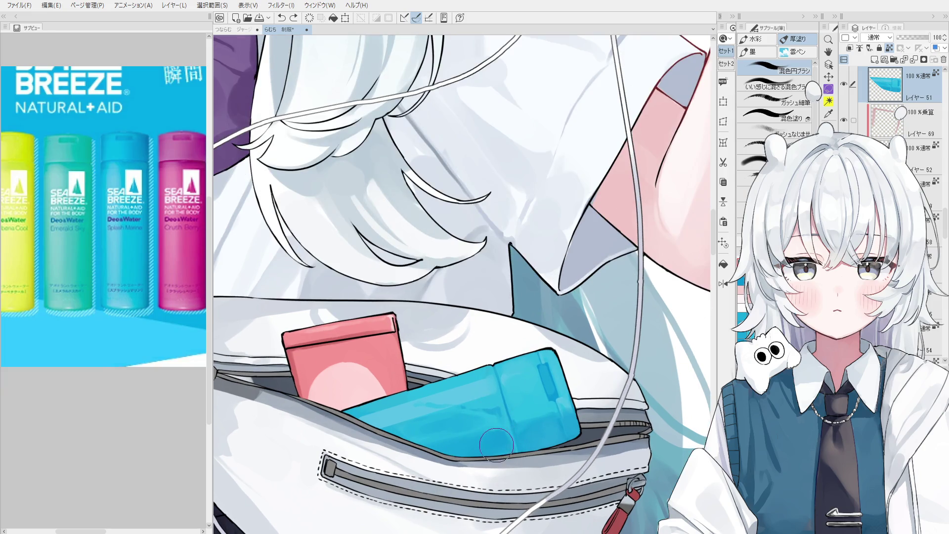
pyautogui.moveTo(485, 453)
pyautogui.mouseDown()
pyautogui.moveTo(464, 415)
pyautogui.moveTo(490, 424)
pyautogui.moveTo(464, 444)
pyautogui.mouseUp()
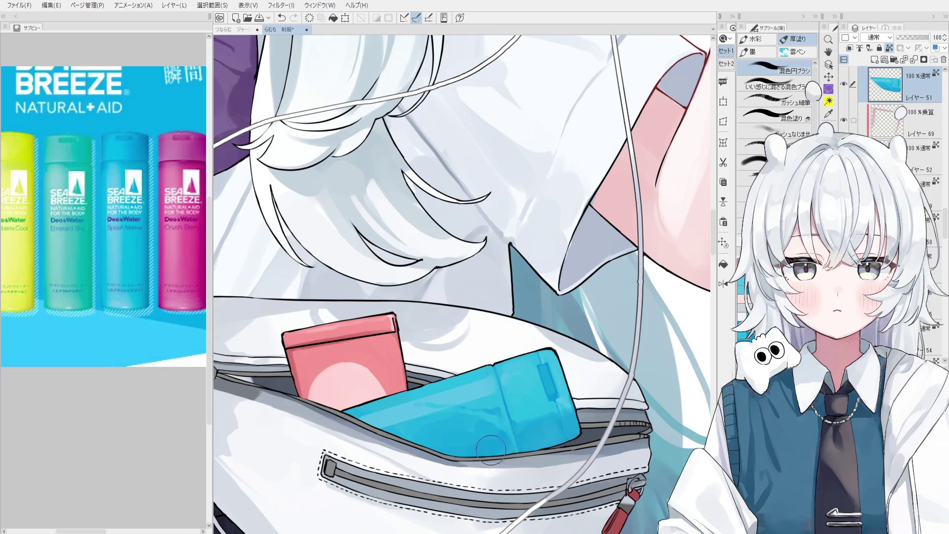
pyautogui.scroll(3, 497, 461)
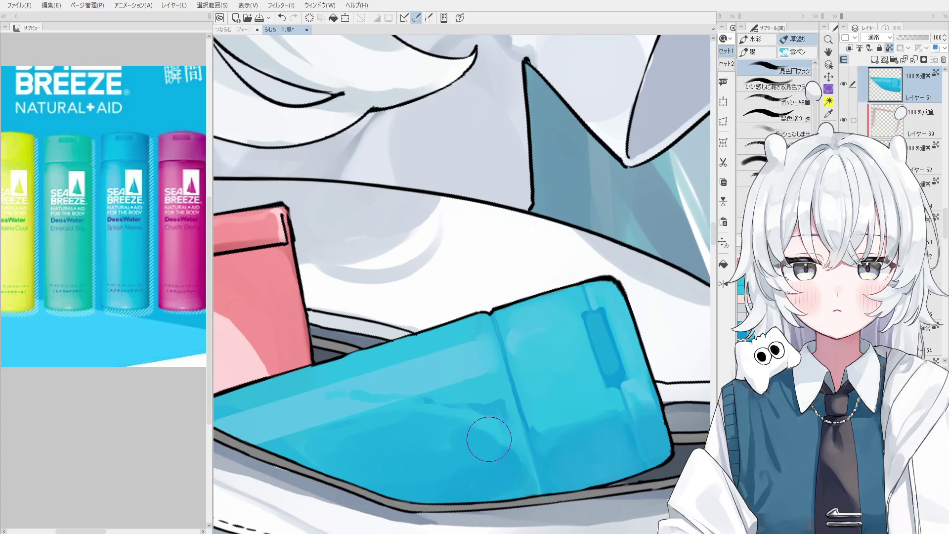
# Try several shading strokes along the blue bottle's vertical fold, undoing each one
pyautogui.scroll(-1, 495, 428)
pyautogui.scroll(-1, 494, 428)
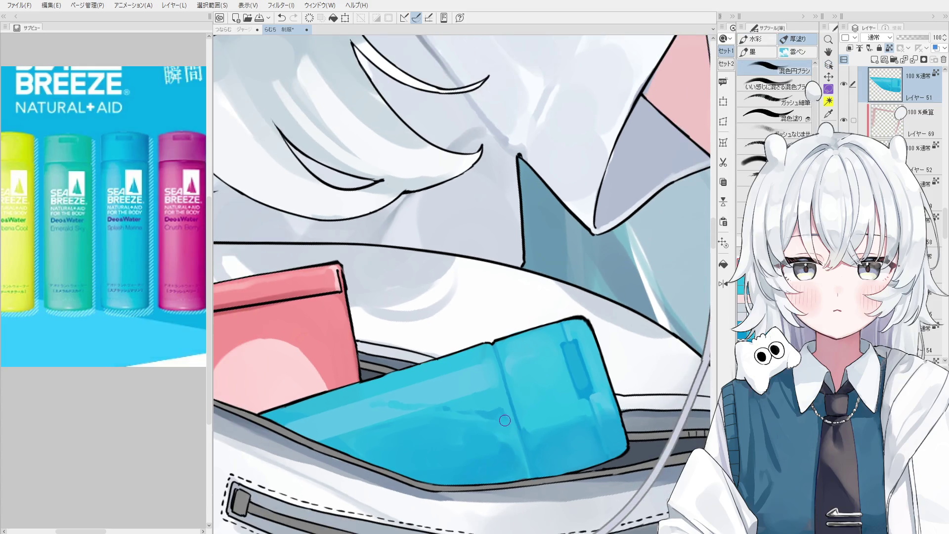
pyautogui.scroll(-1, 513, 429)
pyautogui.scroll(-1, 509, 433)
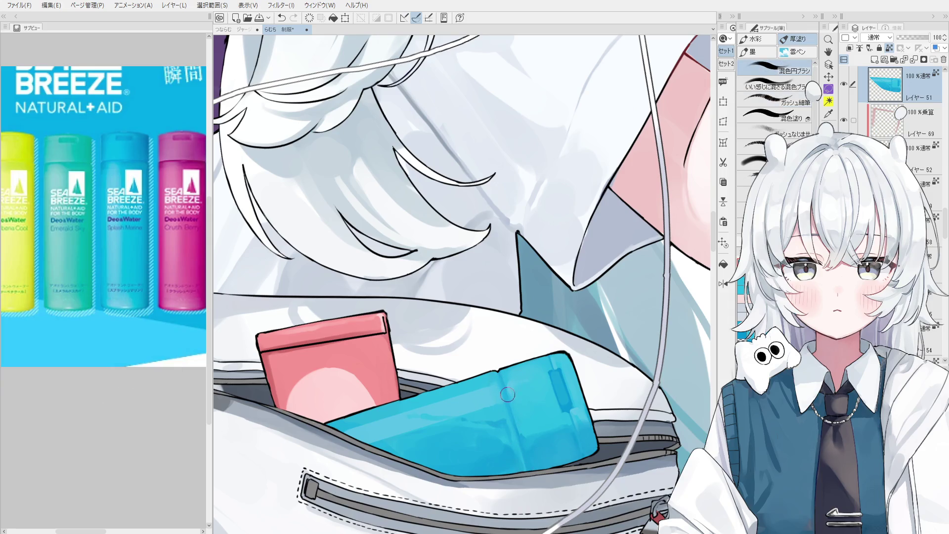
pyautogui.hotkey('ctrl', 'z')
pyautogui.moveTo(517, 435)
pyautogui.mouseDown()
pyautogui.moveTo(502, 381)
pyautogui.moveTo(517, 438)
pyautogui.mouseUp()
pyautogui.hotkey('ctrl', 'z')
pyautogui.moveTo(505, 396); pyautogui.dragTo(524, 457)
pyautogui.hotkey('ctrl', 'z')
pyautogui.moveTo(504, 378); pyautogui.dragTo(525, 456)
pyautogui.hotkey('ctrl', 'z')
pyautogui.hotkey('ctrl', 'z')
pyautogui.moveTo(503, 380); pyautogui.dragTo(521, 457)
pyautogui.hotkey('ctrl', 'z')
pyautogui.hotkey('ctrl', 'z')
pyautogui.scroll(-1, 528, 445)
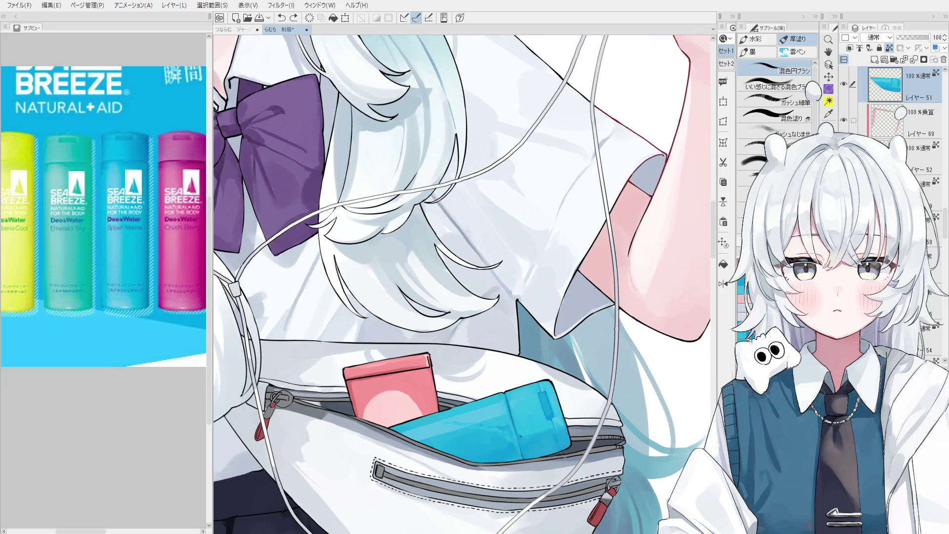
pyautogui.scroll(1, 522, 435)
pyautogui.hotkey('ctrl', 'z')
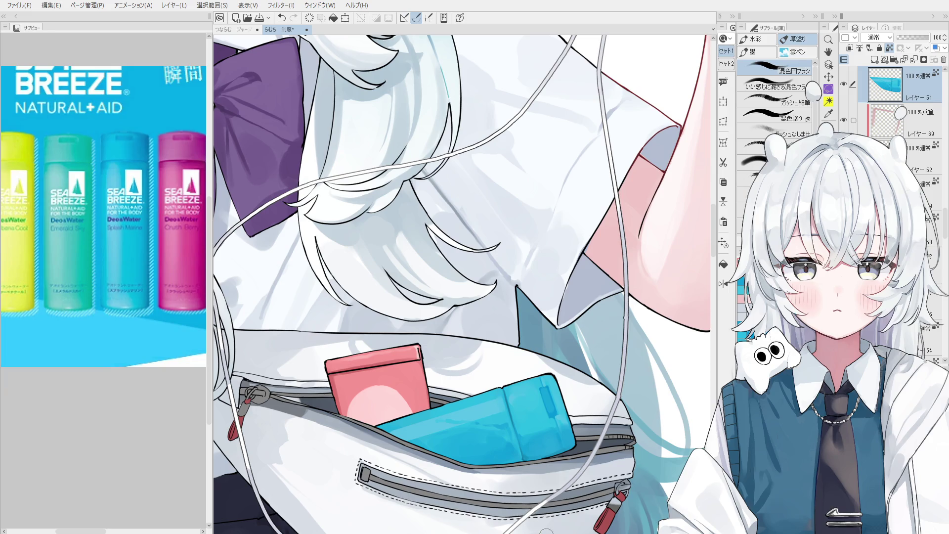
# Zoom in on the blue bottle and return to a larger blending brush
pyautogui.press('o')
pyautogui.scroll(2, 526, 440)
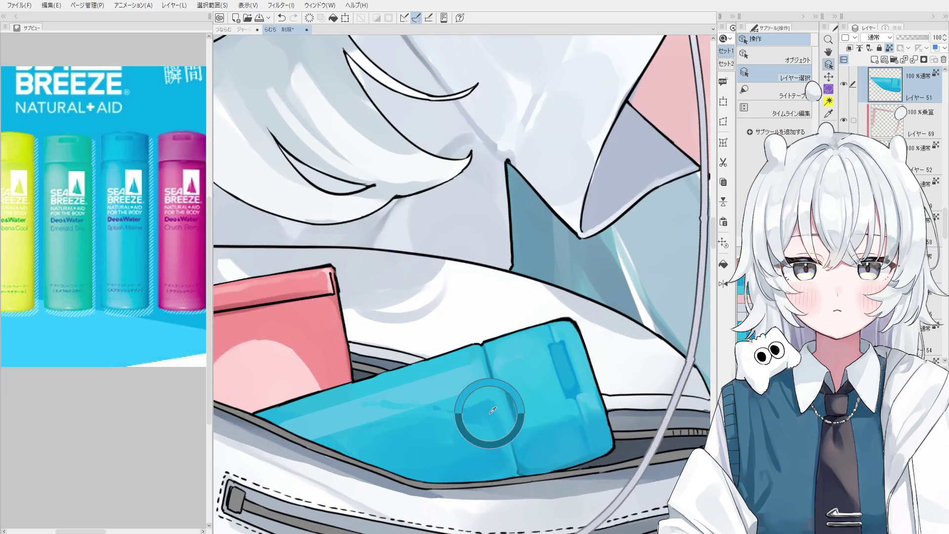
pyautogui.press('b')
pyautogui.scroll(1, 494, 410)
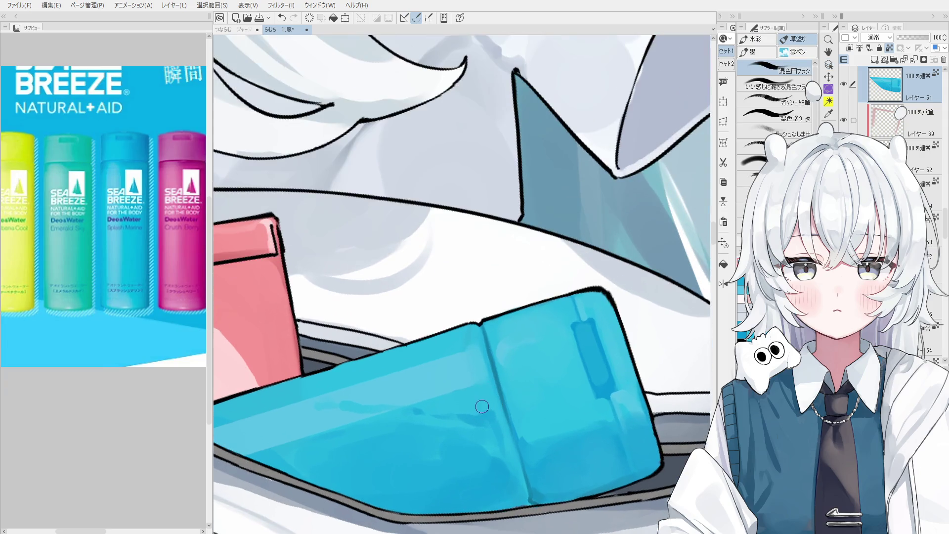
pyautogui.moveTo(495, 418)
pyautogui.mouseDown()
pyautogui.moveTo(482, 439)
pyautogui.moveTo(472, 435)
pyautogui.mouseUp()
pyautogui.scroll(-2, 498, 422)
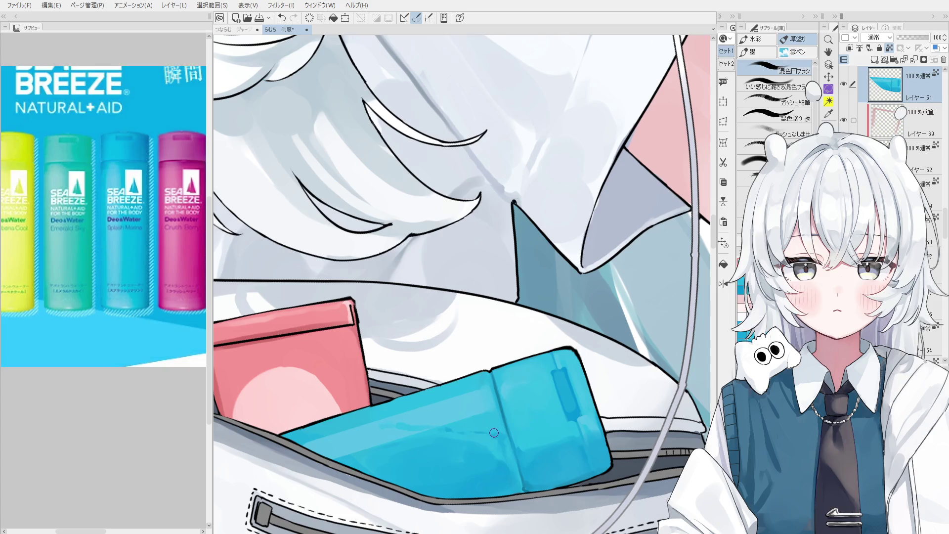
pyautogui.scroll(-1, 490, 436)
pyautogui.scroll(-2, 490, 438)
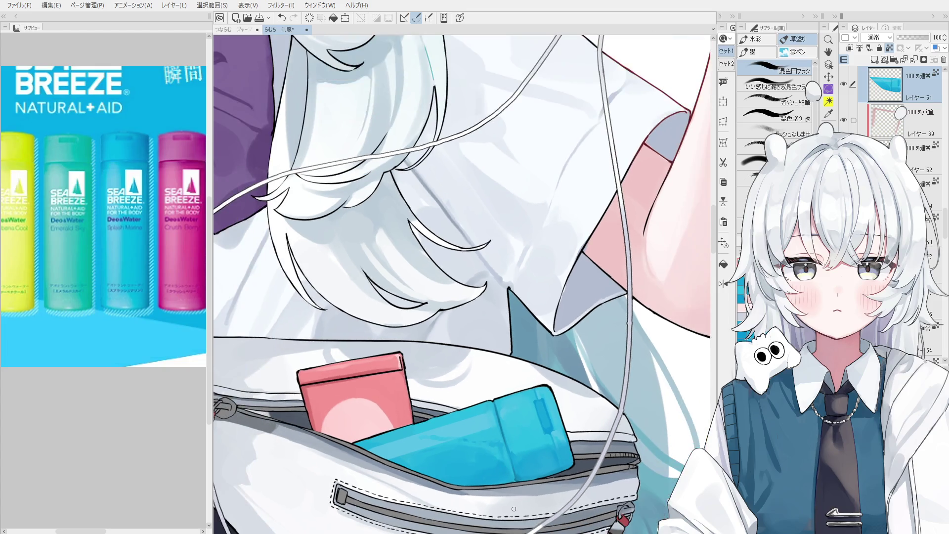
# Pick the layer from the canvas and shift the view up-right over the waist bag
pyautogui.hotkey('ctrl', 'shift')
pyautogui.scroll(1, 519, 421)
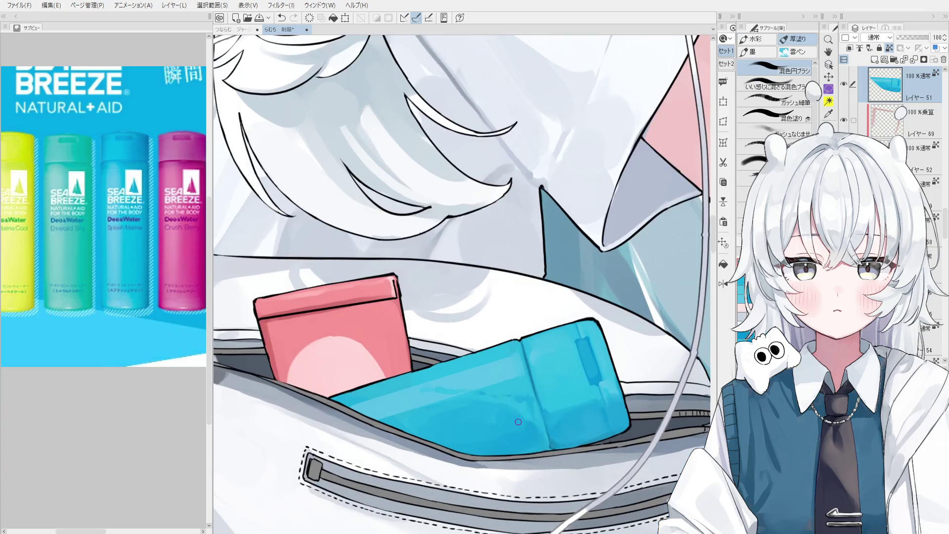
pyautogui.scroll(-2, 517, 418)
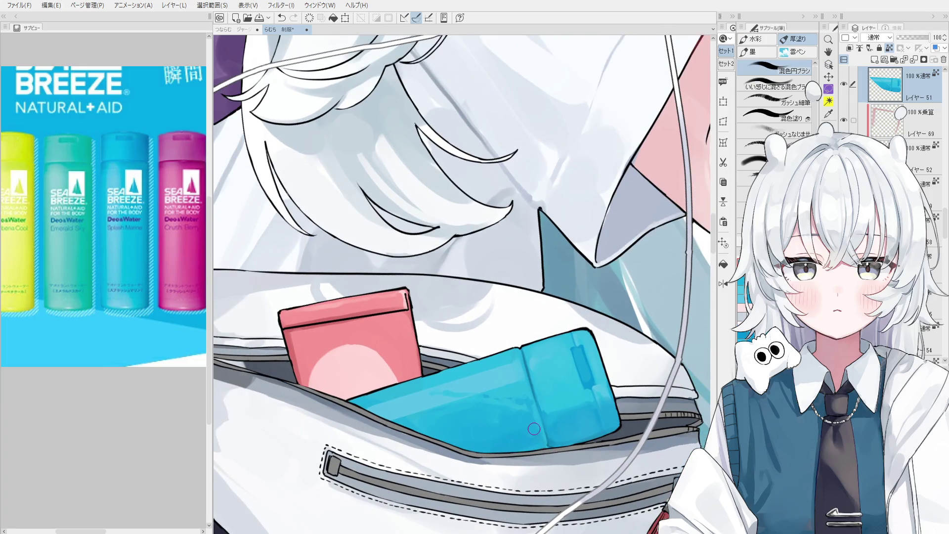
pyautogui.scroll(1, 529, 426)
pyautogui.press('space')
pyautogui.moveTo(549, 484); pyautogui.dragTo(559, 457)
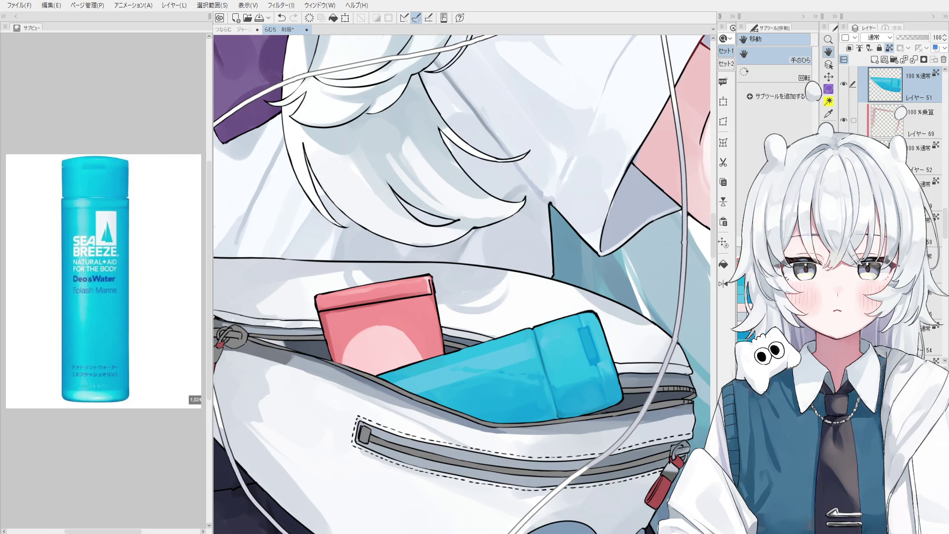
# Sample the reference bottle's blue and paint light blue onto the waist-bag bottle
pyautogui.scroll(2, 124, 220)
pyautogui.moveTo(552, 379)
pyautogui.mouseDown()
pyautogui.moveTo(518, 334)
pyautogui.moveTo(452, 322)
pyautogui.moveTo(507, 344)
pyautogui.mouseUp()
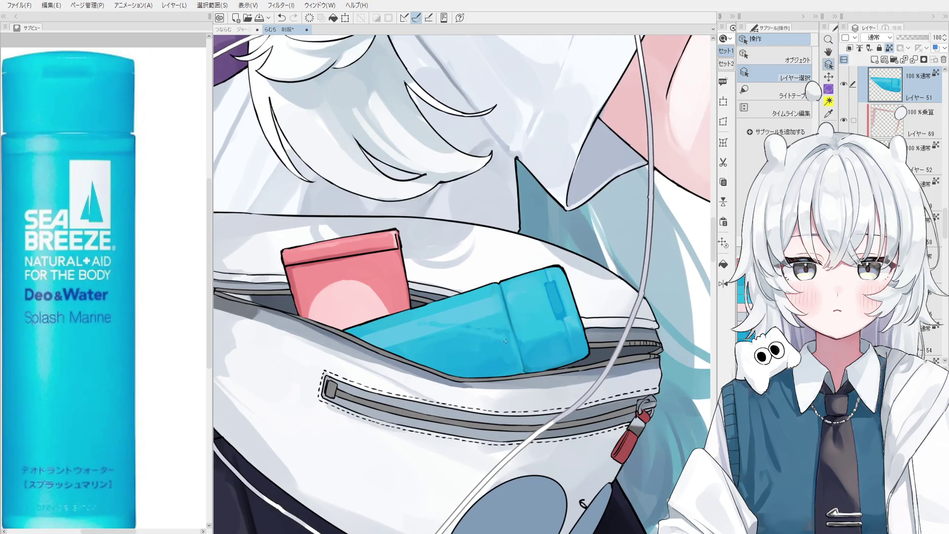
pyautogui.click(93, 134)
pyautogui.press('b')
pyautogui.scroll(1, 530, 332)
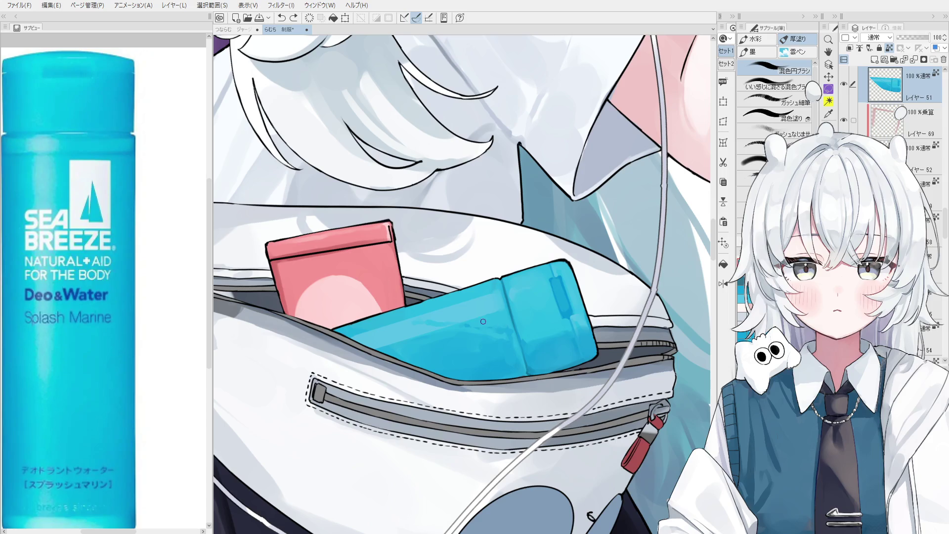
pyautogui.moveTo(478, 322)
pyautogui.mouseDown()
pyautogui.moveTo(507, 322)
pyautogui.moveTo(498, 292)
pyautogui.moveTo(499, 312)
pyautogui.moveTo(465, 304)
pyautogui.moveTo(494, 292)
pyautogui.moveTo(482, 313)
pyautogui.moveTo(435, 341)
pyautogui.moveTo(377, 340)
pyautogui.mouseUp()
# Repaint and deepen the shading across the blue bottle near its seam
pyautogui.hotkey('ctrl', 'z')
pyautogui.hotkey('ctrl', 'z')
pyautogui.hotkey('ctrl', 'z')
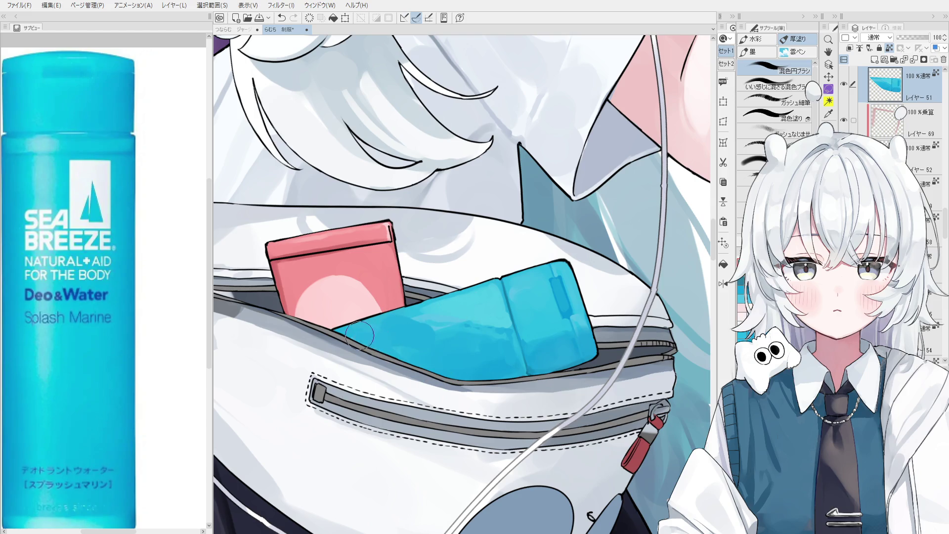
pyautogui.scroll(-1, 450, 331)
pyautogui.moveTo(459, 324); pyautogui.dragTo(502, 328)
pyautogui.hotkey('ctrl', 'shift')
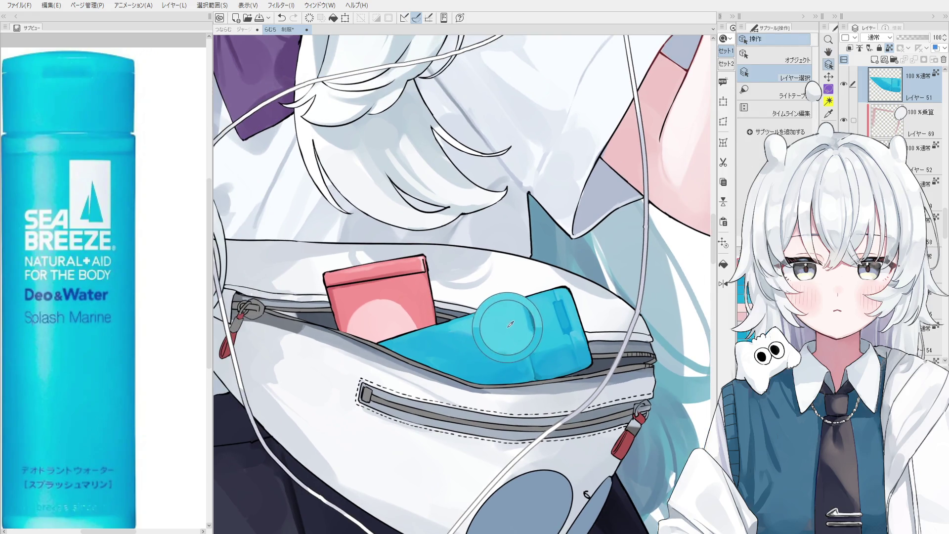
pyautogui.scroll(1, 497, 324)
pyautogui.moveTo(493, 306); pyautogui.dragTo(435, 325)
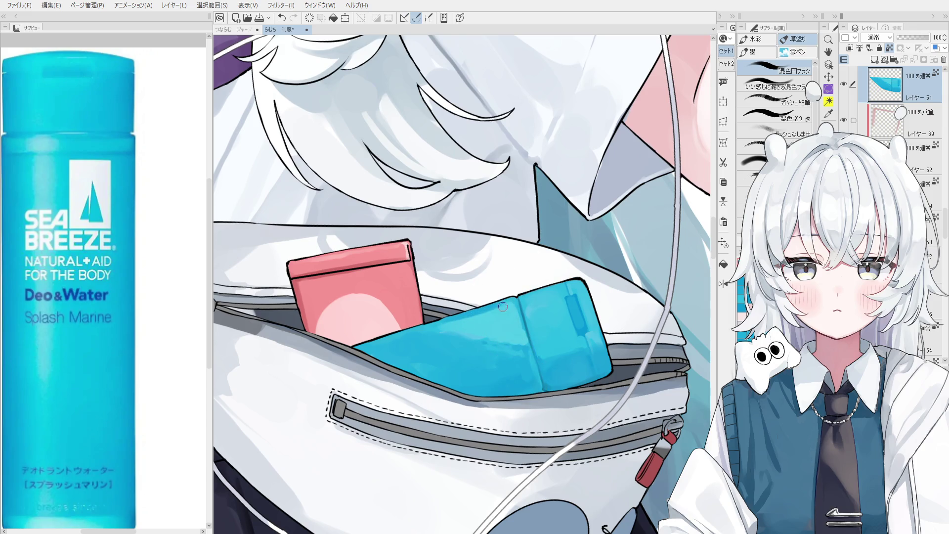
pyautogui.moveTo(497, 305); pyautogui.dragTo(515, 303)
# Redraw the bottle's top edge and remove the stray stroke near its seam
pyautogui.hotkey('ctrl', 'z')
pyautogui.moveTo(511, 308)
pyautogui.mouseDown()
pyautogui.moveTo(516, 299)
pyautogui.moveTo(517, 310)
pyautogui.mouseUp()
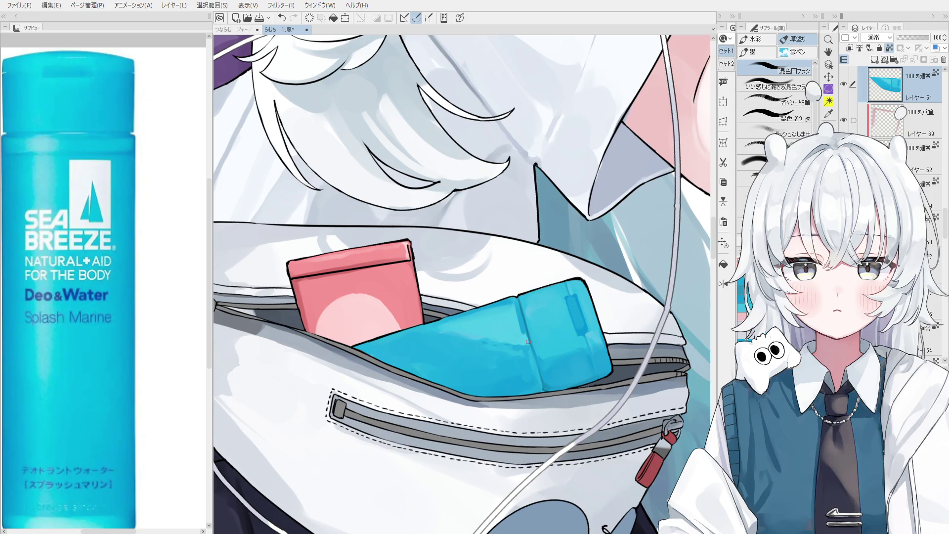
pyautogui.scroll(-1, 527, 342)
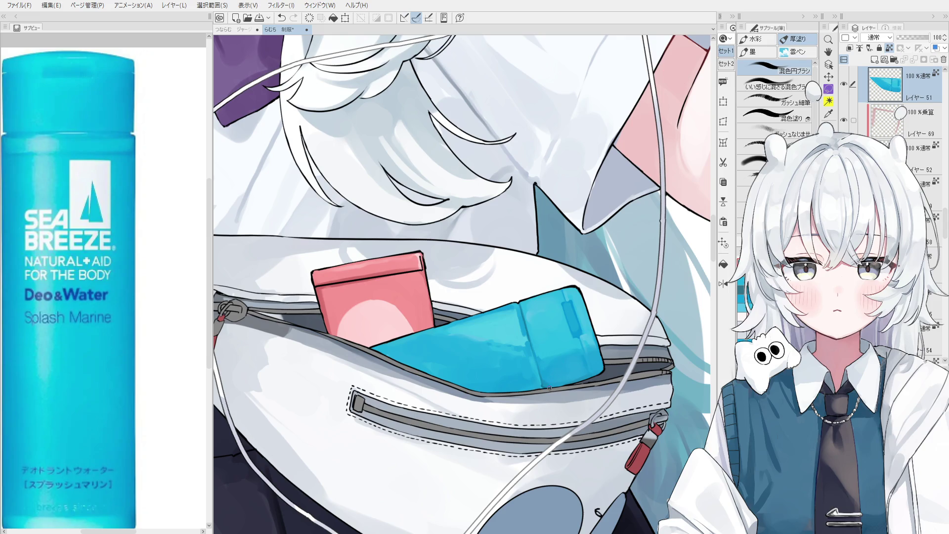
pyautogui.scroll(1, 538, 366)
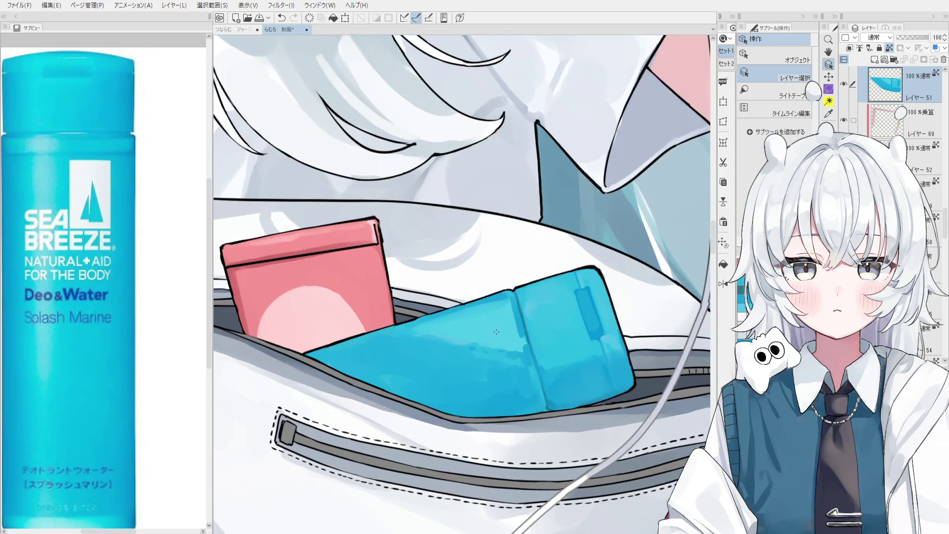
pyautogui.hotkey('ctrl', 'z')
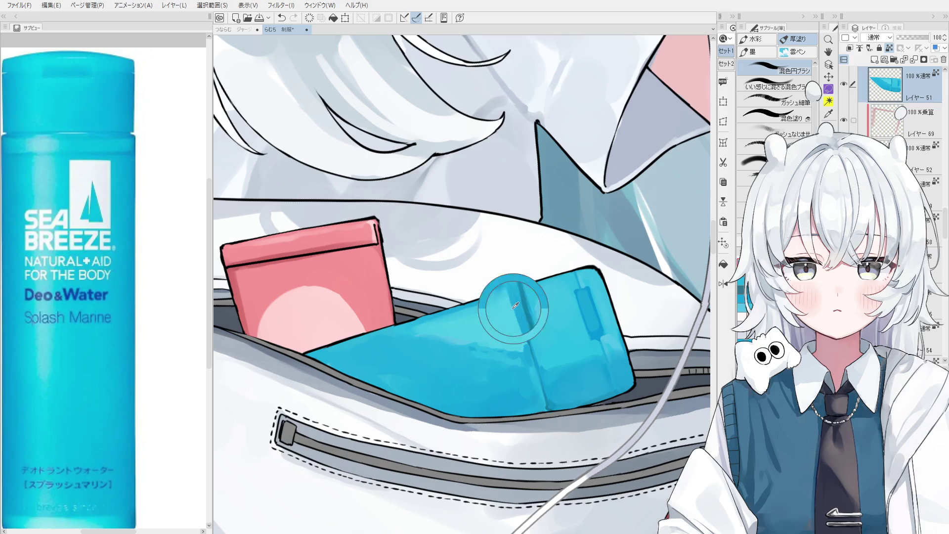
pyautogui.scroll(-1, 522, 350)
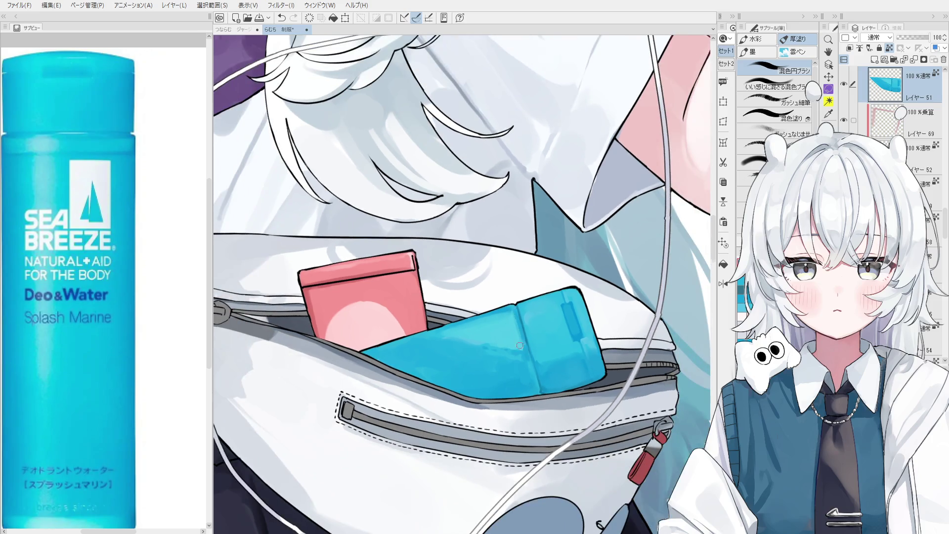
pyautogui.scroll(-1, 522, 349)
pyautogui.scroll(3, 503, 365)
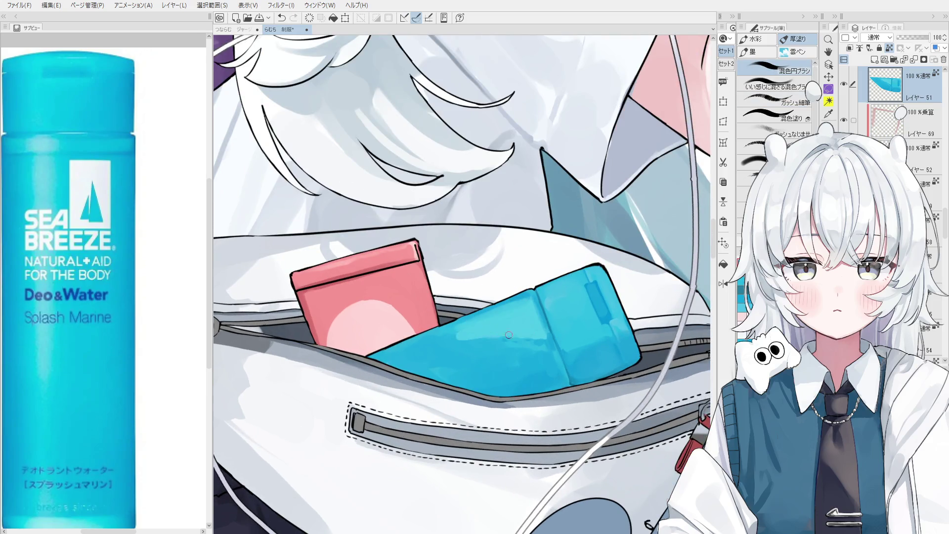
pyautogui.scroll(-2, 502, 327)
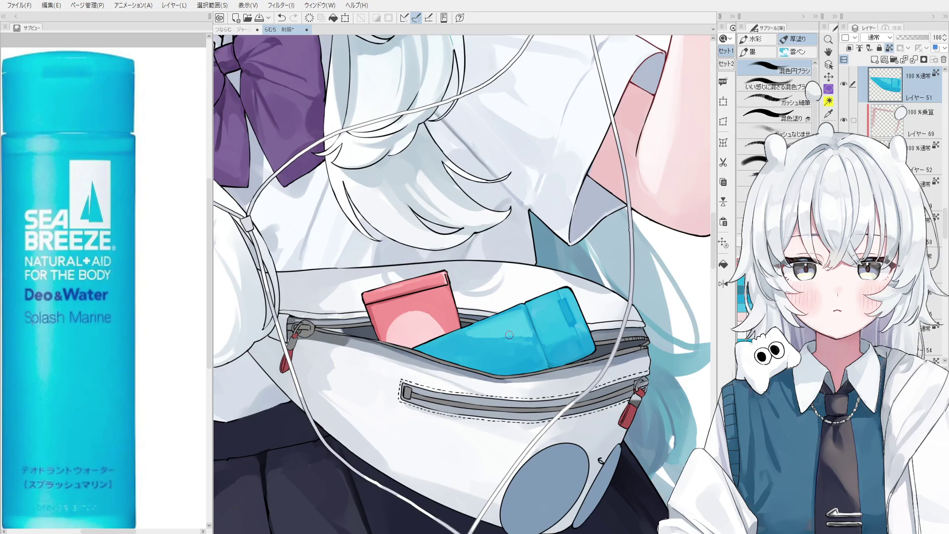
# Try blending a vertical fold and small dabs into the blue bottle, undoing them
pyautogui.scroll(1, 502, 338)
pyautogui.scroll(-1, 519, 333)
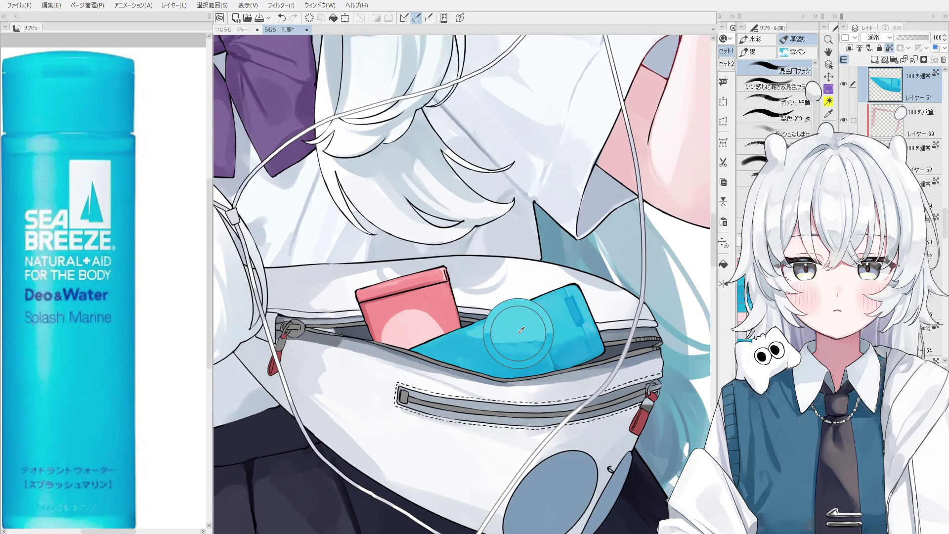
pyautogui.moveTo(521, 330)
pyautogui.mouseDown()
pyautogui.moveTo(520, 316)
pyautogui.moveTo(548, 330)
pyautogui.mouseUp()
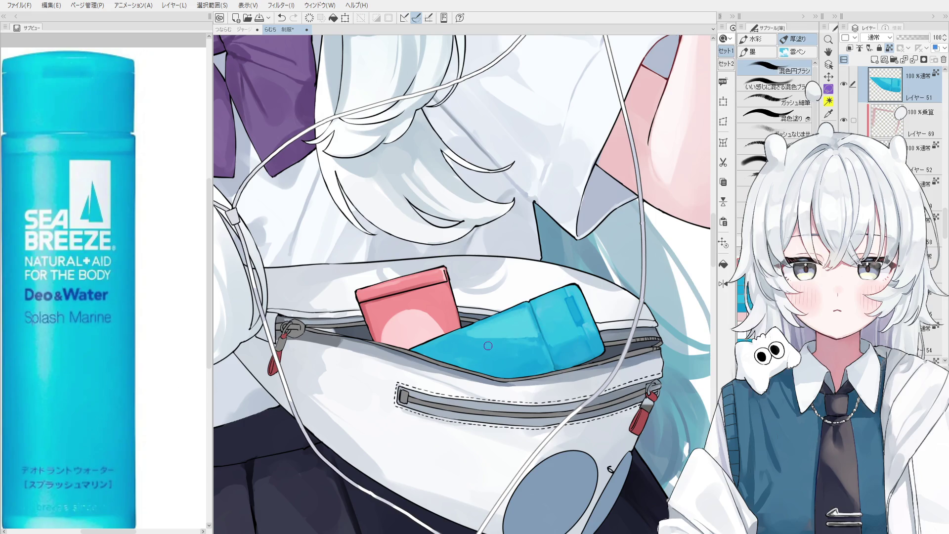
pyautogui.hotkey('ctrl', 'z')
pyautogui.moveTo(495, 338); pyautogui.dragTo(511, 339)
pyautogui.hotkey('ctrl', 'z')
pyautogui.hotkey('ctrl', 'z')
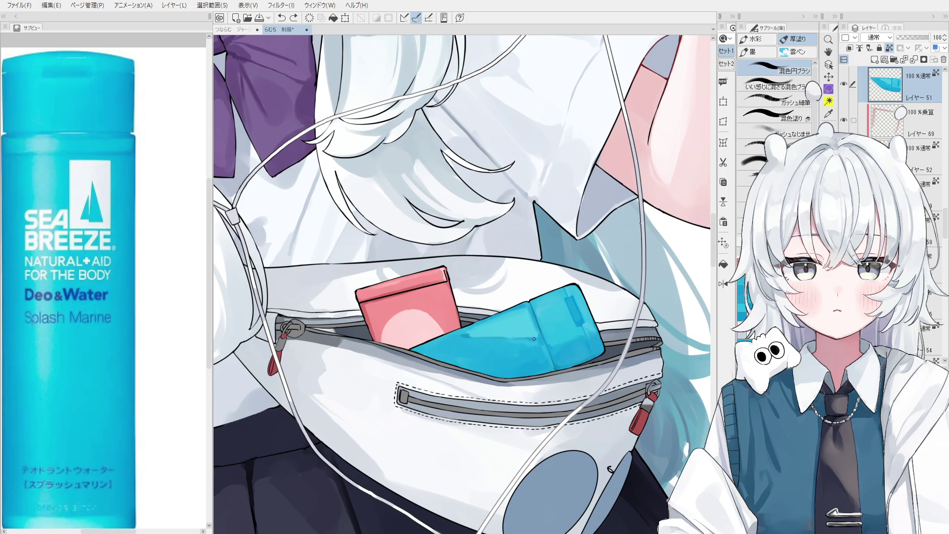
# Rotate the view about 9°, sample blues from the bottle and blend its shading
pyautogui.moveTo(541, 347)
pyautogui.mouseDown()
pyautogui.moveTo(530, 391)
pyautogui.moveTo(528, 369)
pyautogui.moveTo(511, 357)
pyautogui.mouseUp()
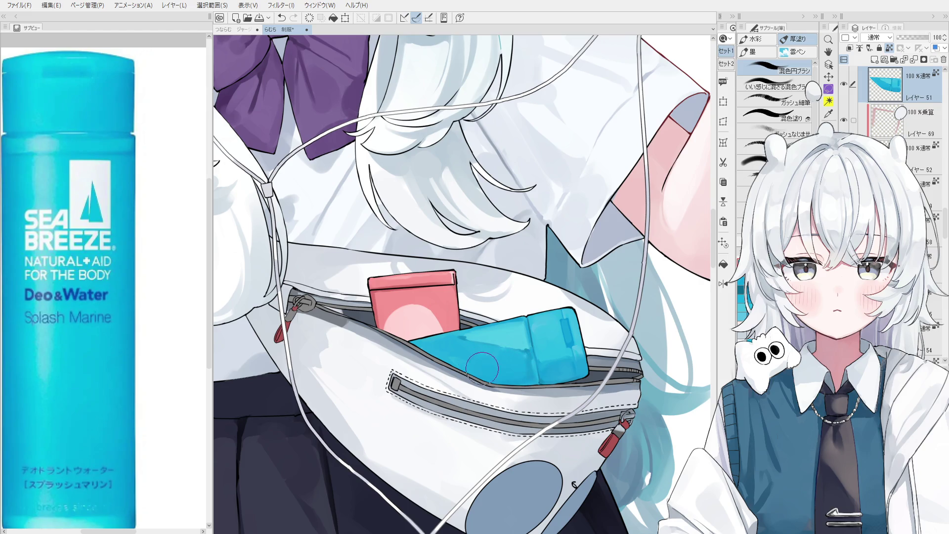
pyautogui.keyDown('alt'); pyautogui.click(538, 362); pyautogui.keyUp('alt')
pyautogui.hotkey('ctrl', 'z')
pyautogui.keyDown('alt'); pyautogui.click(526, 376); pyautogui.keyUp('alt')
pyautogui.moveTo(524, 372); pyautogui.dragTo(519, 383)
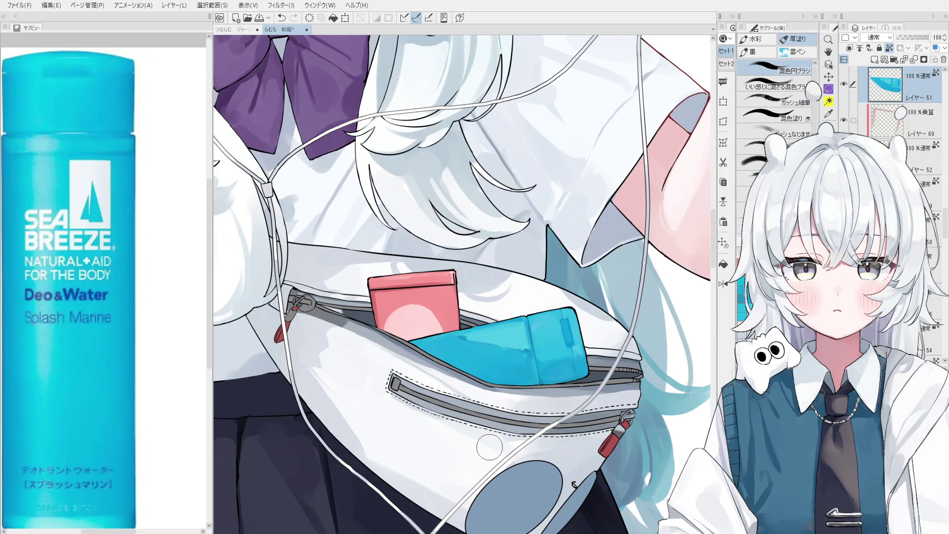
pyautogui.scroll(3, 515, 374)
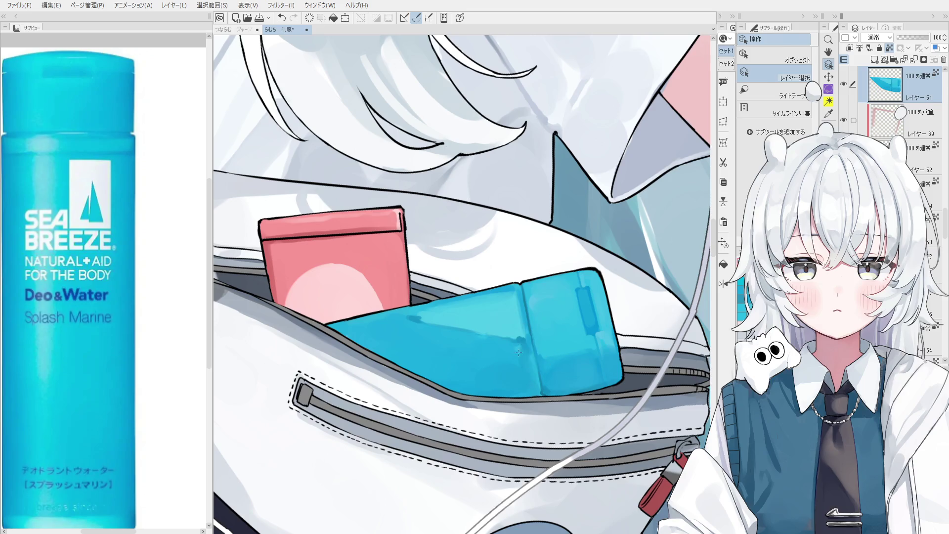
pyautogui.scroll(-1, 517, 357)
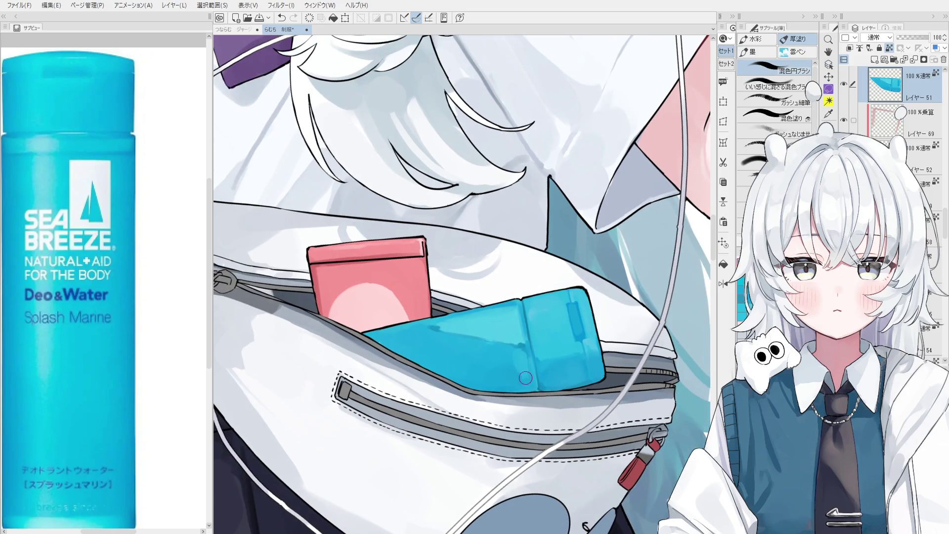
# Add a faint lighter vertical streak down the bottle, then mirror the canvas to check
pyautogui.moveTo(512, 357)
pyautogui.mouseDown()
pyautogui.moveTo(527, 395)
pyautogui.moveTo(514, 356)
pyautogui.mouseUp()
pyautogui.scroll(-1, 515, 353)
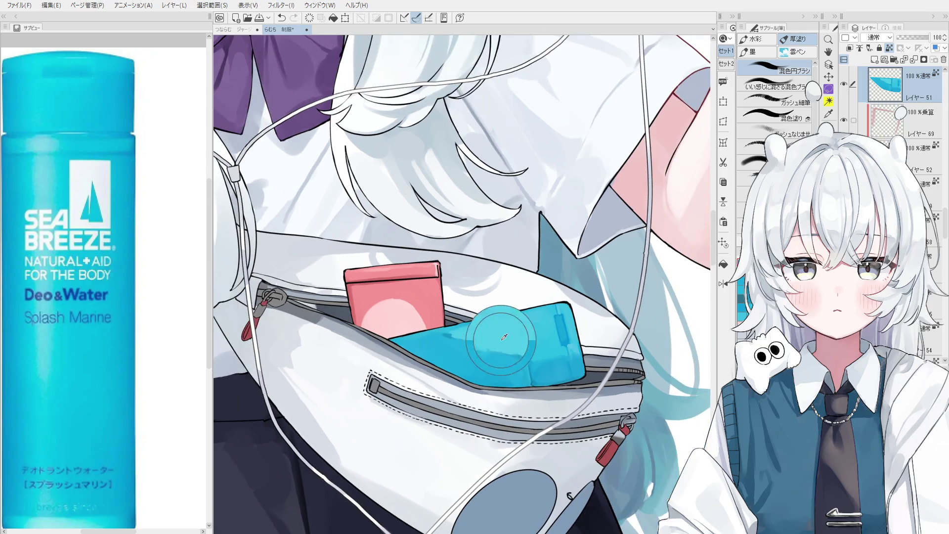
pyautogui.hotkey('ctrl', 'z')
pyautogui.moveTo(526, 366); pyautogui.dragTo(532, 379)
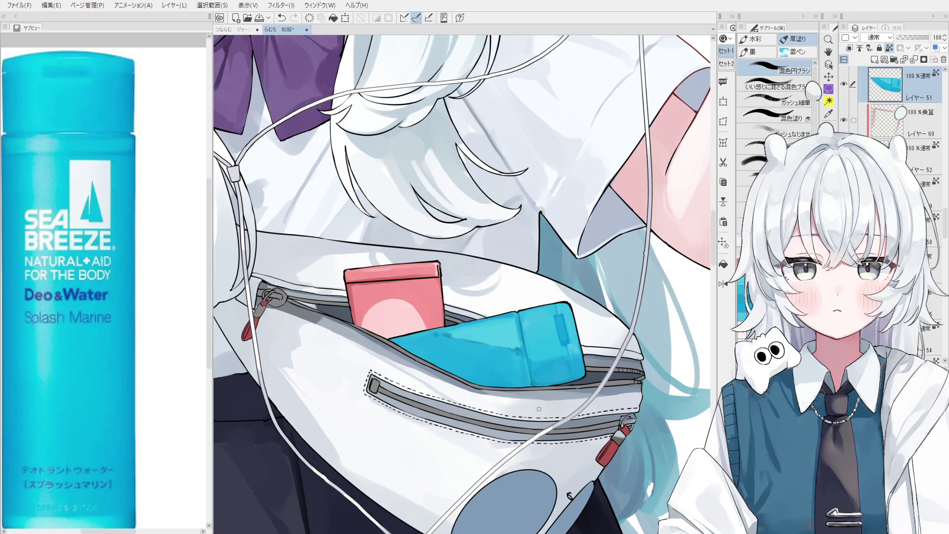
pyautogui.press('h')
pyautogui.scroll(-2, 519, 376)
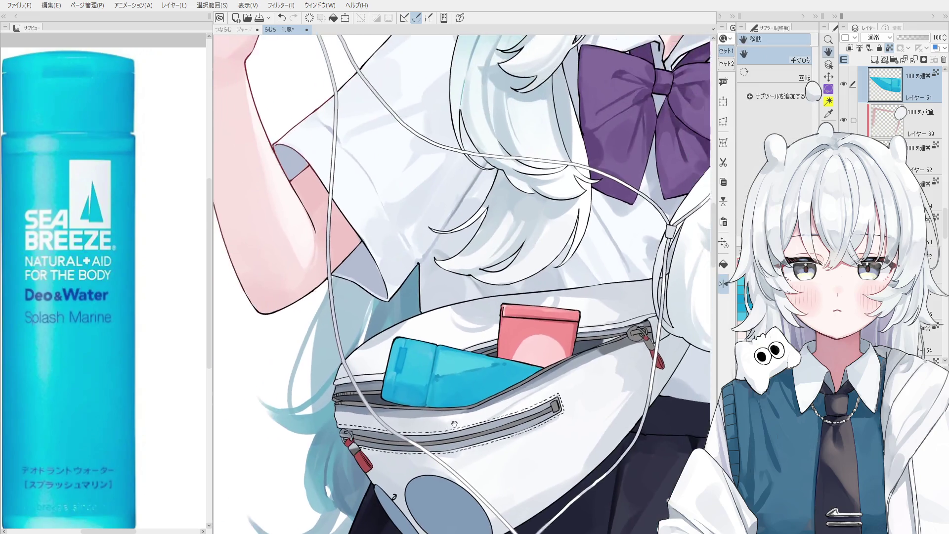
# Brighten the upper part of the blue bottle, comparing with undo/redo and keeping the lighter stroke
pyautogui.scroll(-5, 527, 404)
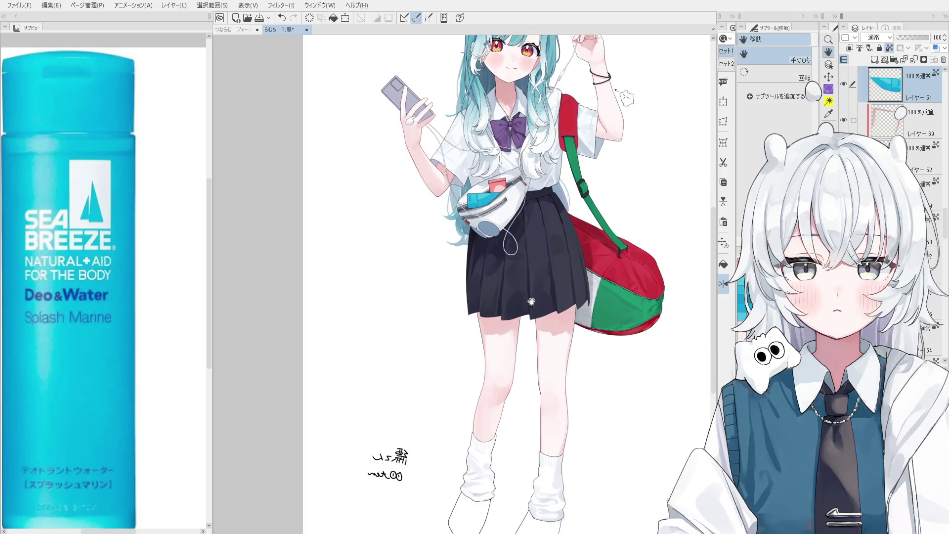
pyautogui.scroll(3, 527, 283)
pyautogui.scroll(6, 526, 284)
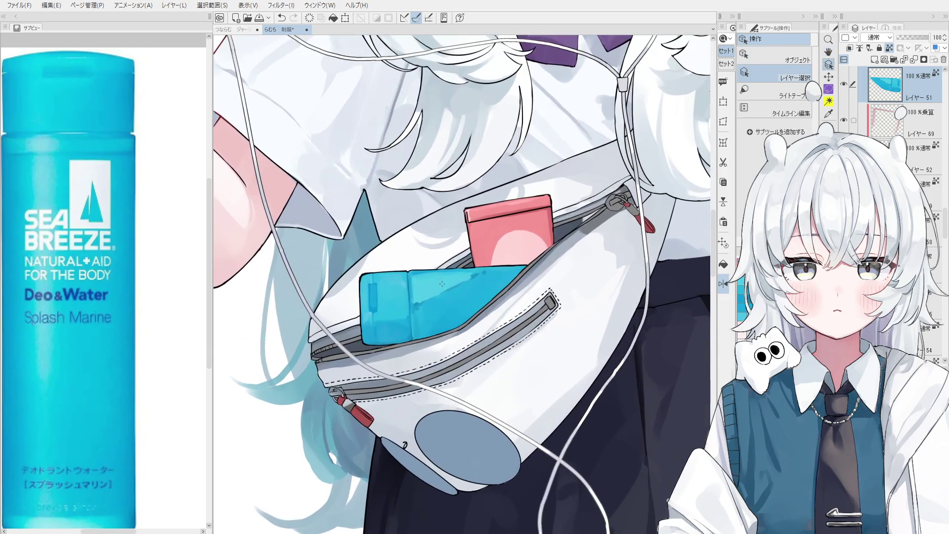
pyautogui.press('b')
pyautogui.scroll(1, 443, 296)
pyautogui.hotkey('ctrl', 'z')
pyautogui.moveTo(409, 301)
pyautogui.mouseDown()
pyautogui.moveTo(502, 269)
pyautogui.moveTo(445, 297)
pyautogui.mouseUp()
pyautogui.scroll(-2, 500, 287)
pyautogui.moveTo(500, 287)
pyautogui.mouseDown()
pyautogui.moveTo(527, 273)
pyautogui.moveTo(503, 271)
pyautogui.mouseUp()
pyautogui.scroll(1, 517, 265)
pyautogui.hotkey('ctrl', 'z')
pyautogui.hotkey('ctrl', 'z')
pyautogui.hotkey('ctrl', 'y')
pyautogui.hotkey('ctrl', 'y')
pyautogui.hotkey('ctrl', 'z')
pyautogui.hotkey('ctrl', 'y')
# Unmirror the canvas, reset its rotation and restore the undone brush mark
pyautogui.press('h')
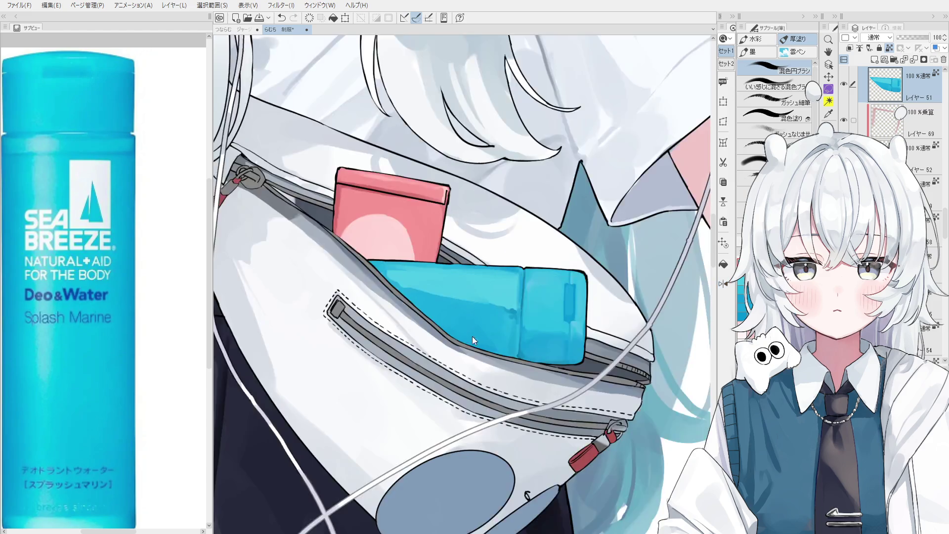
pyautogui.press('o')
pyautogui.hotkey('ctrl', '-')
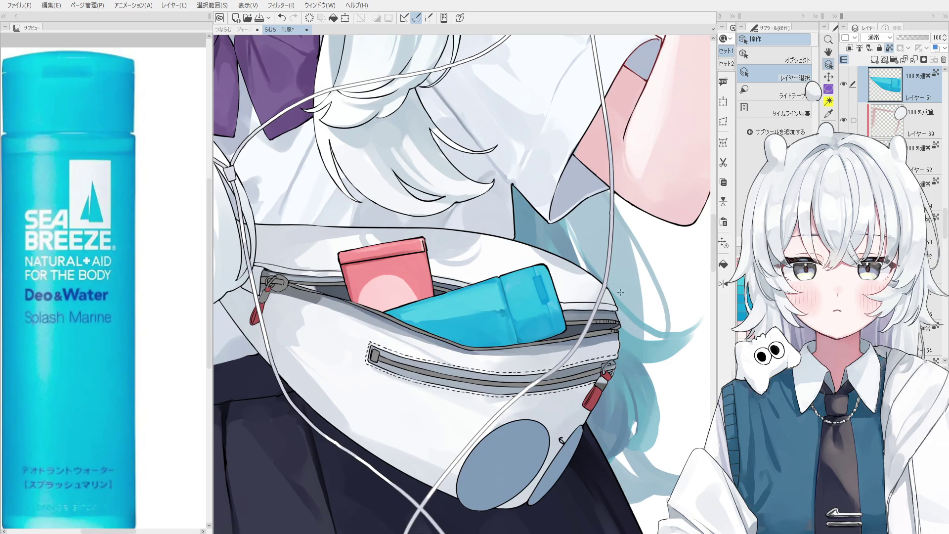
pyautogui.press('b')
pyautogui.scroll(2, 418, 329)
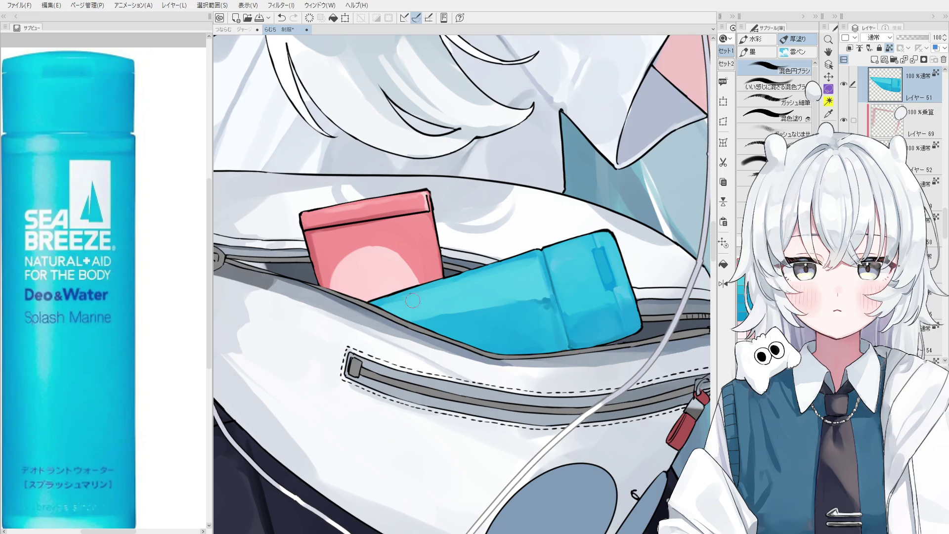
pyautogui.scroll(-1, 486, 304)
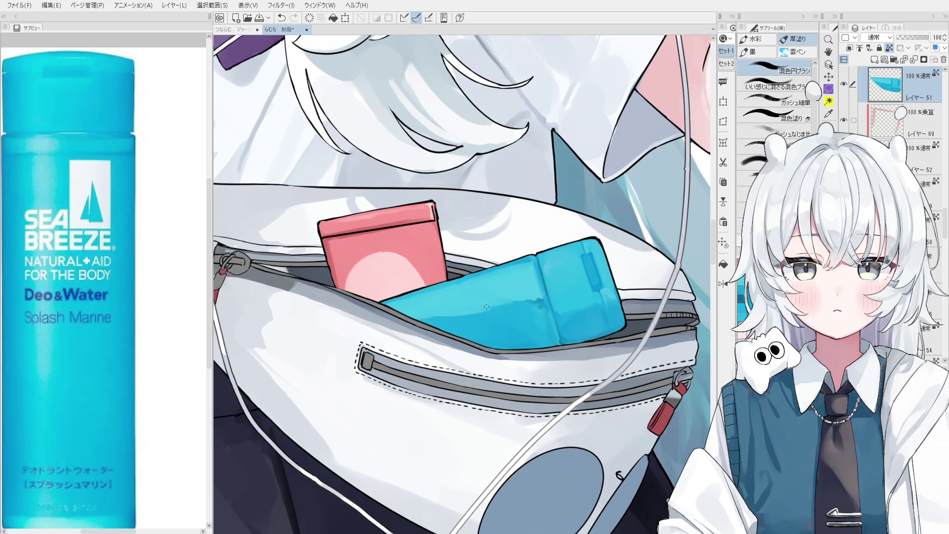
pyautogui.hotkey('ctrl', 'z')
pyautogui.press('-')
pyautogui.hotkey('ctrl', 'y')
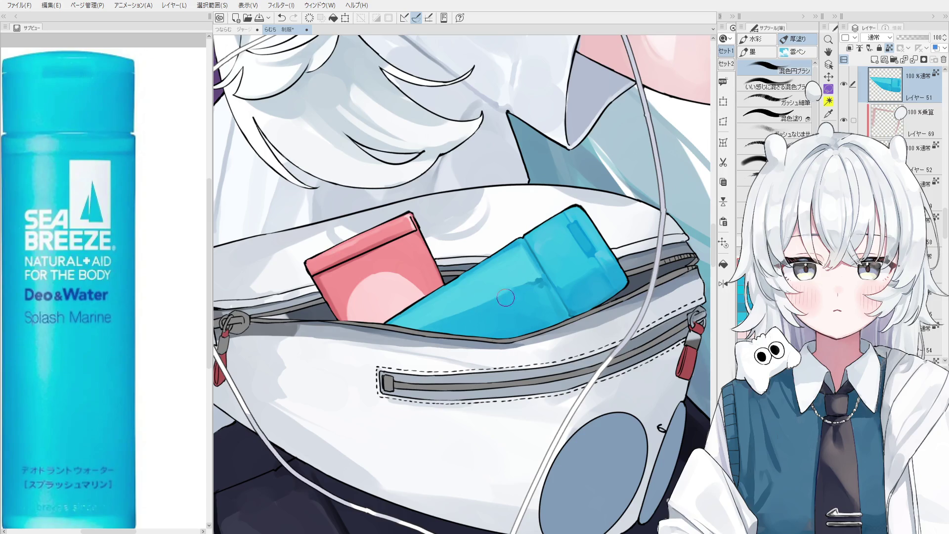
pyautogui.press('^')
pyautogui.press('^')
pyautogui.press('-')
# Try darker shading strokes across the blue tube, undoing each trial
pyautogui.moveTo(414, 319)
pyautogui.mouseDown()
pyautogui.moveTo(482, 307)
pyautogui.moveTo(579, 269)
pyautogui.mouseUp()
pyautogui.hotkey('ctrl', 'z')
pyautogui.hotkey('ctrl', 'z')
pyautogui.moveTo(538, 299); pyautogui.dragTo(423, 317)
pyautogui.hotkey('ctrl', 'z')
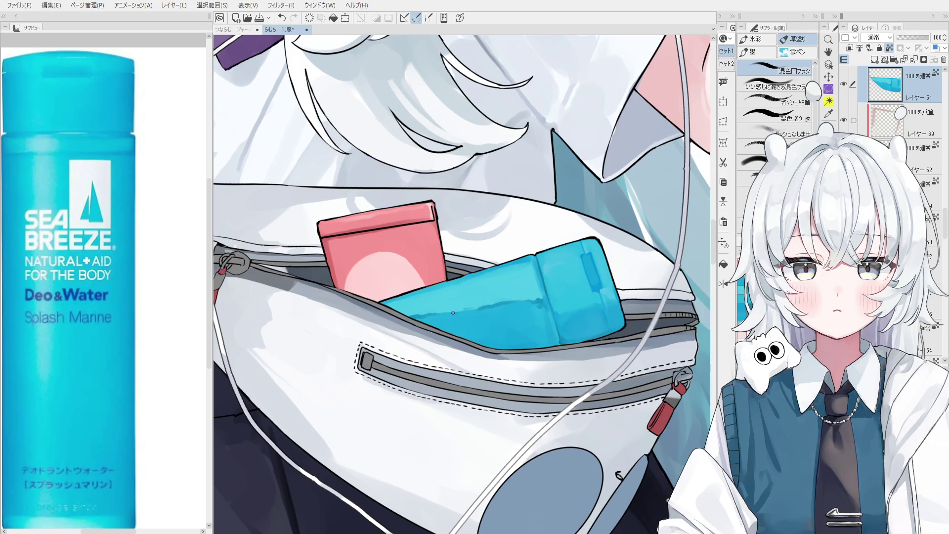
pyautogui.hotkey('ctrl', 'z')
pyautogui.moveTo(465, 304); pyautogui.dragTo(503, 318)
pyautogui.hotkey('ctrl', 'z')
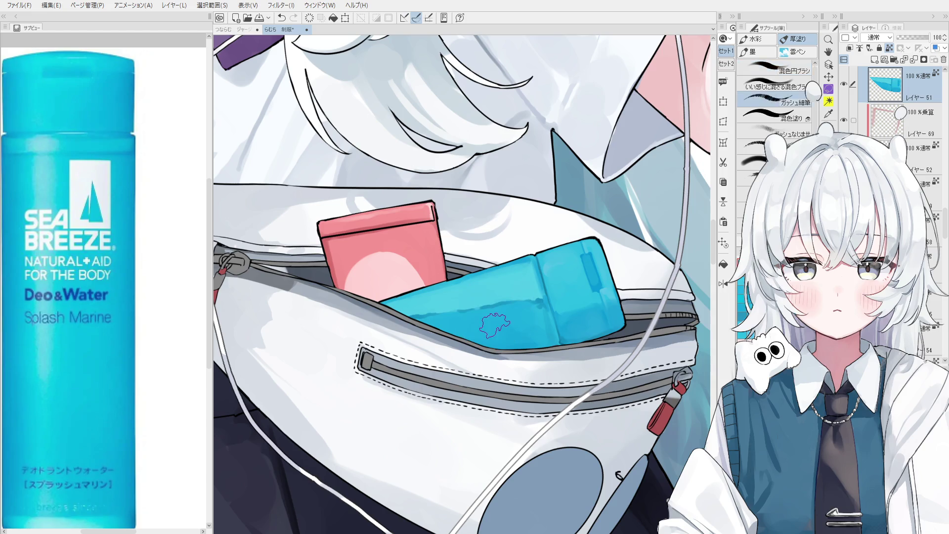
pyautogui.scroll(1, 499, 324)
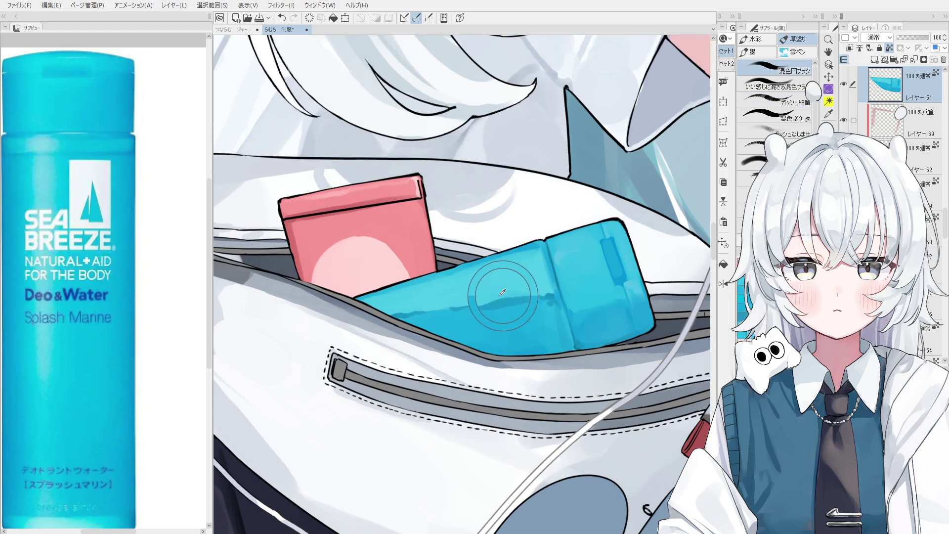
pyautogui.hotkey('ctrl', 'z')
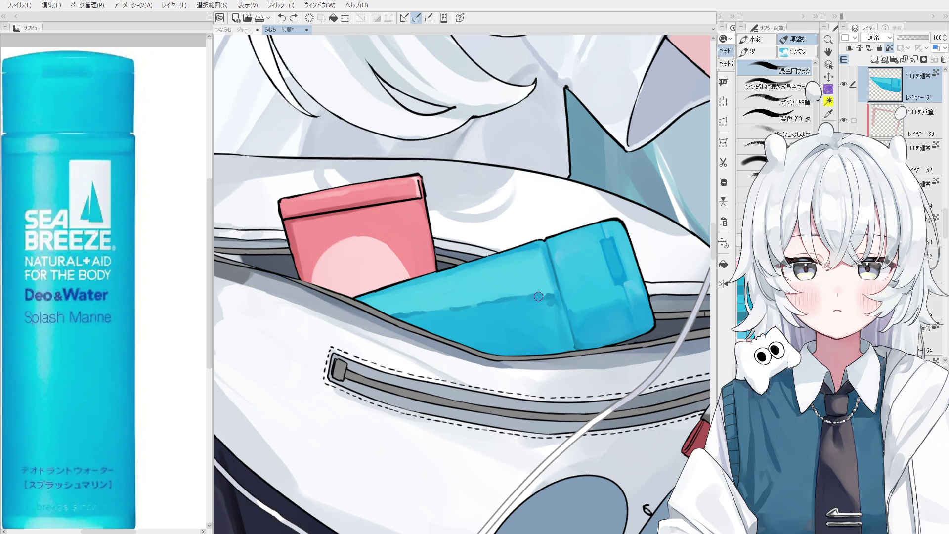
# Sample blues from the tube, dab short shading strokes and turn the view upright
pyautogui.click(542, 295)
pyautogui.scroll(-1, 547, 289)
pyautogui.hotkey('ctrl', 'z')
pyautogui.keyDown('alt'); pyautogui.click(548, 293); pyautogui.keyUp('alt')
pyautogui.click(552, 296)
pyautogui.scroll(-3, 558, 361)
pyautogui.scroll(2, 505, 372)
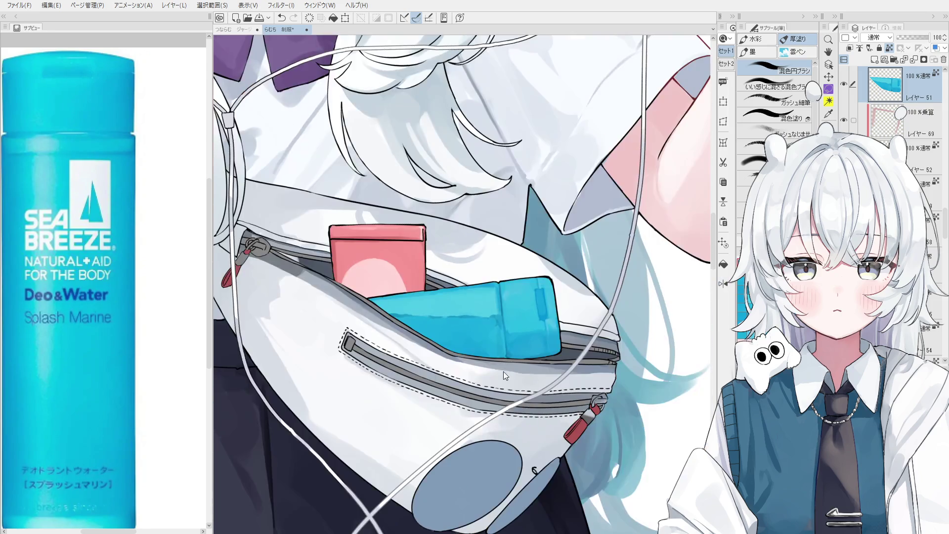
pyautogui.moveTo(484, 360); pyautogui.dragTo(497, 309)
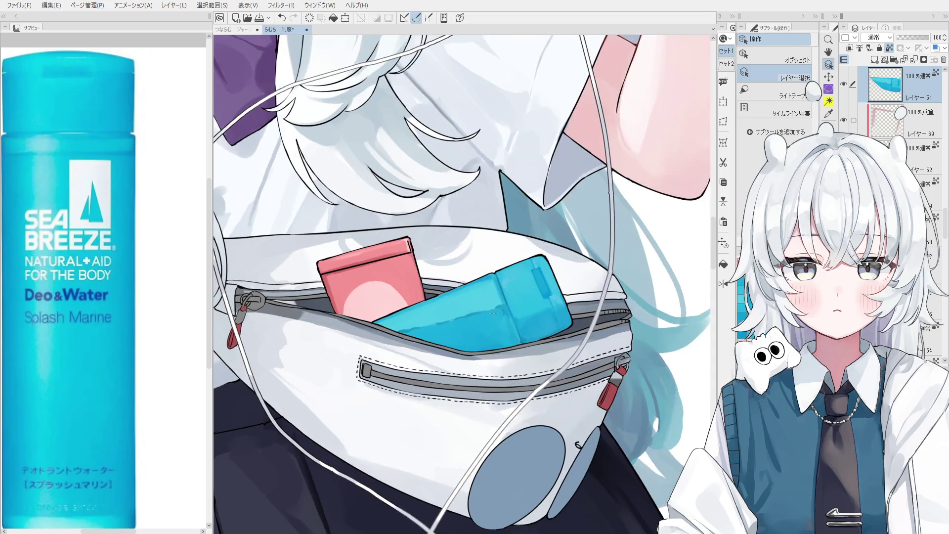
pyautogui.keyDown('alt'); pyautogui.click(499, 326); pyautogui.keyUp('alt')
pyautogui.keyDown('alt'); pyautogui.click(510, 328); pyautogui.keyUp('alt')
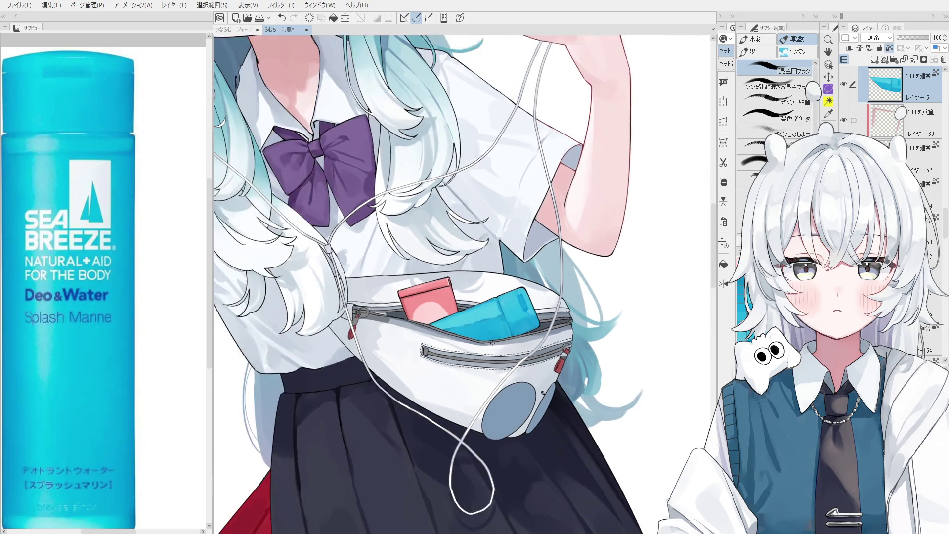
pyautogui.scroll(-5, 511, 328)
pyautogui.moveTo(474, 367); pyautogui.dragTo(503, 303)
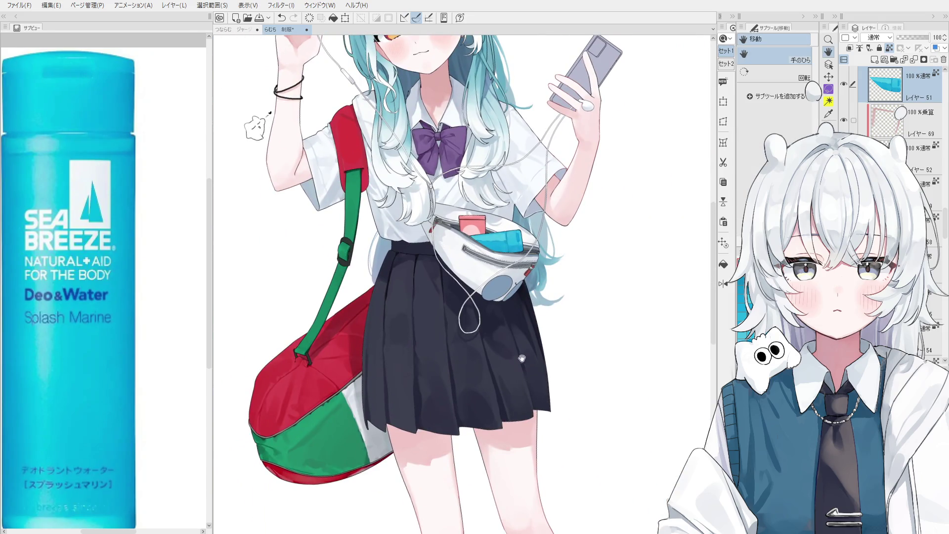
pyautogui.scroll(3, 487, 247)
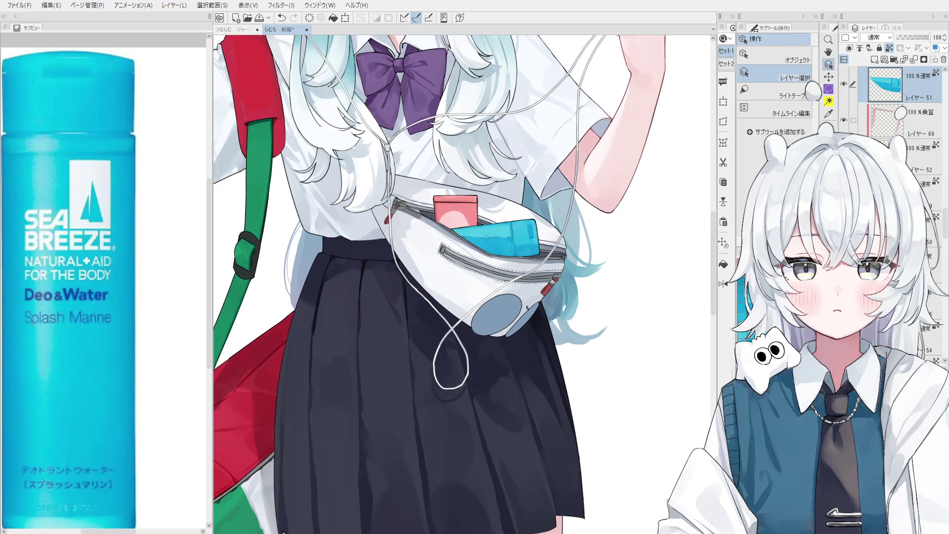
pyautogui.scroll(1, 487, 239)
pyautogui.scroll(1, 487, 240)
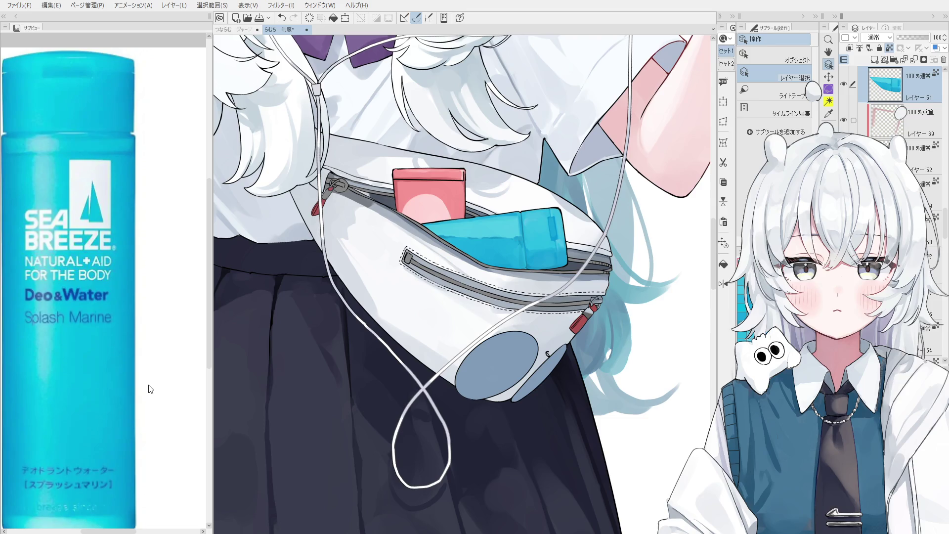
pyautogui.press('b')
pyautogui.scroll(2, 499, 262)
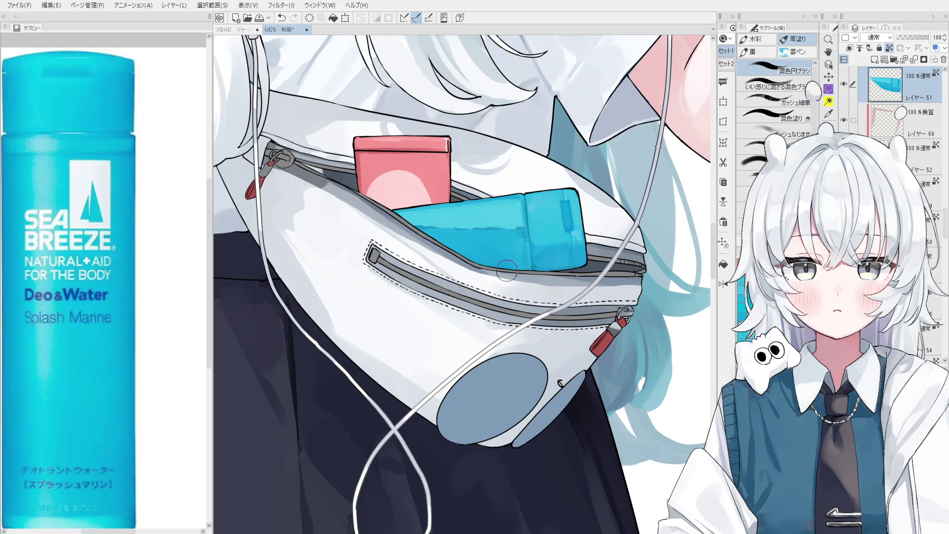
# Blend the tube's dark lower-left shading with two strokes, comparing via undo and redo
pyautogui.moveTo(495, 265)
pyautogui.mouseDown()
pyautogui.moveTo(514, 281)
pyautogui.moveTo(500, 253)
pyautogui.mouseUp()
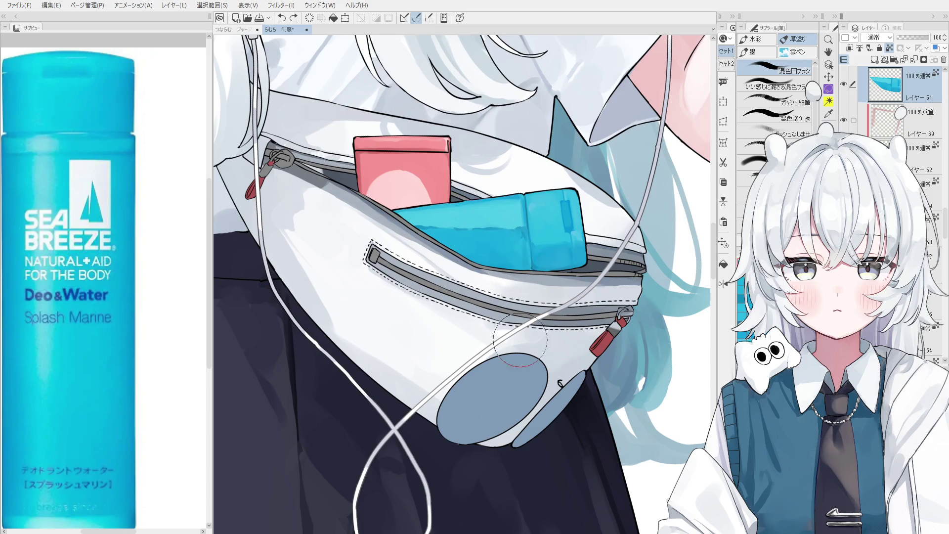
pyautogui.moveTo(467, 263); pyautogui.dragTo(494, 267)
pyautogui.hotkey('ctrl', 'z')
pyautogui.hotkey('ctrl', 'y')
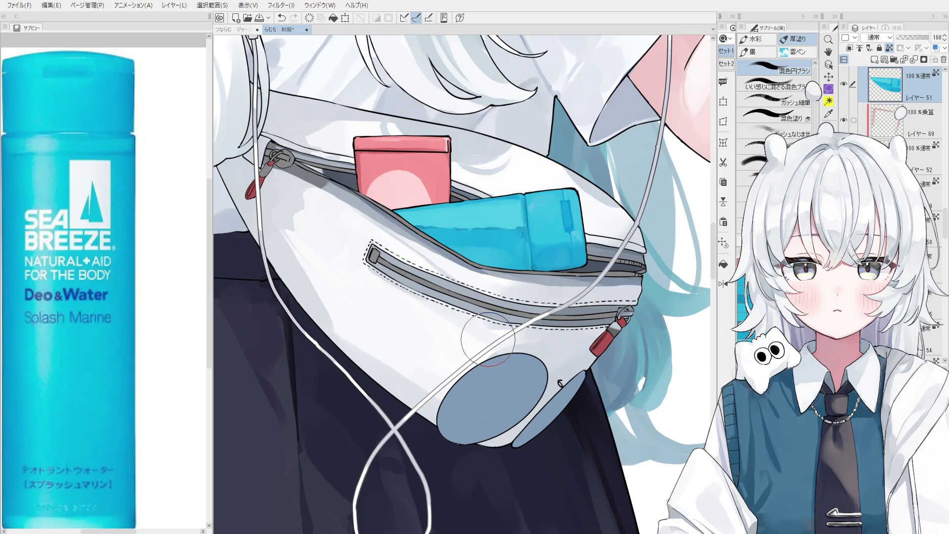
pyautogui.scroll(3, 446, 237)
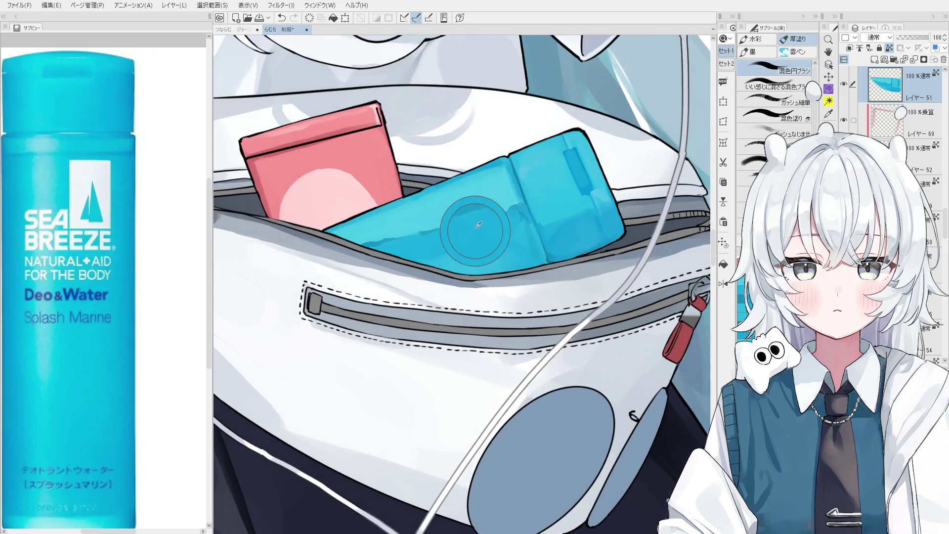
# Smooth the darker shading bands on the blue bottle and sample a blue from the reference photo
pyautogui.moveTo(478, 225)
pyautogui.mouseDown()
pyautogui.moveTo(465, 247)
pyautogui.moveTo(494, 237)
pyautogui.moveTo(490, 250)
pyautogui.moveTo(515, 258)
pyautogui.mouseUp()
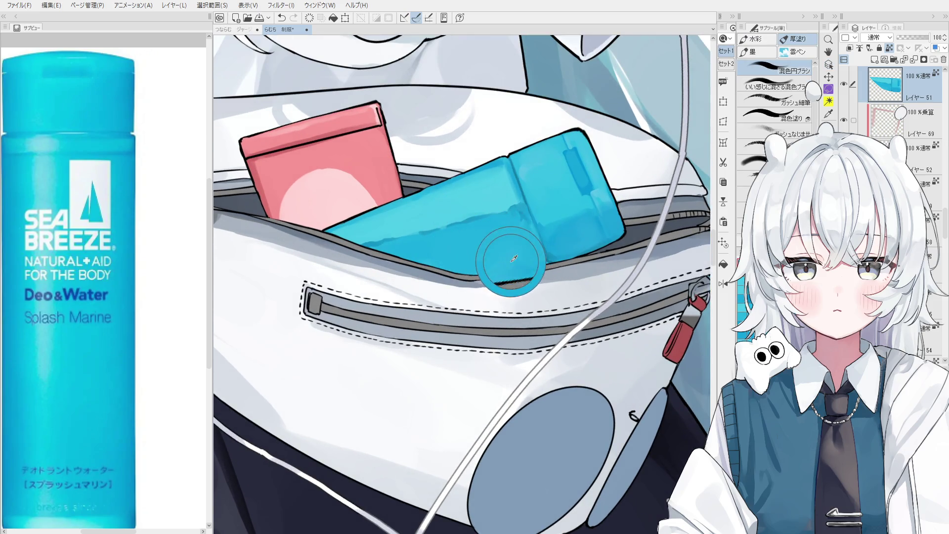
pyautogui.press('o')
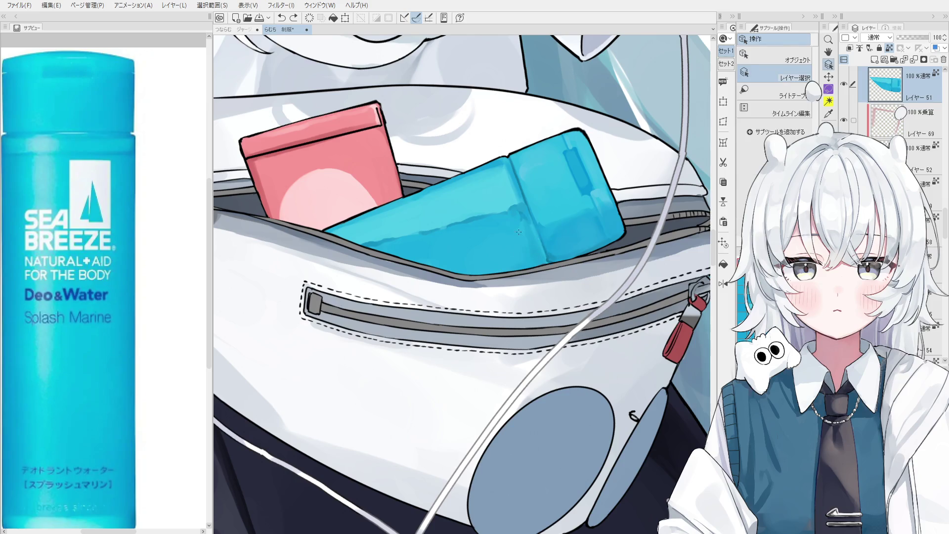
pyautogui.press('b')
pyautogui.moveTo(518, 232); pyautogui.dragTo(530, 218)
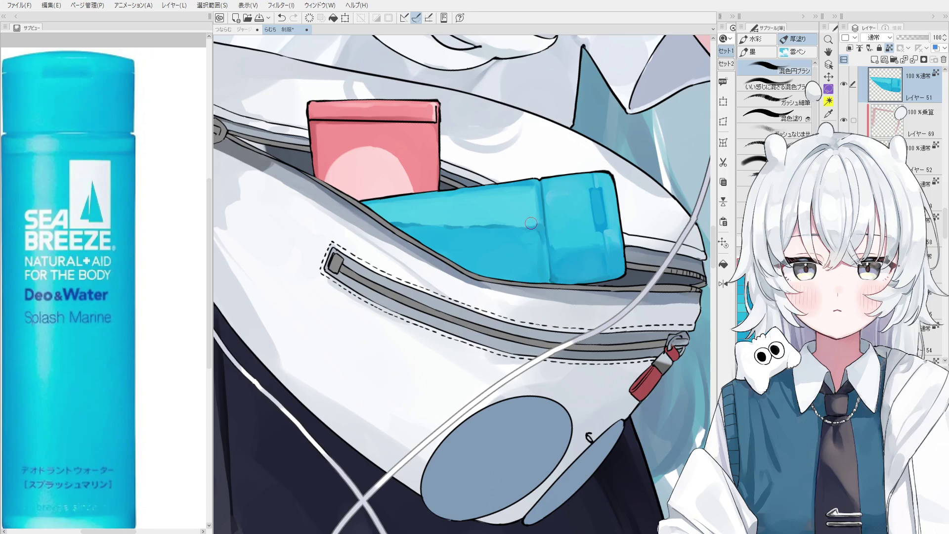
pyautogui.scroll(3, 532, 223)
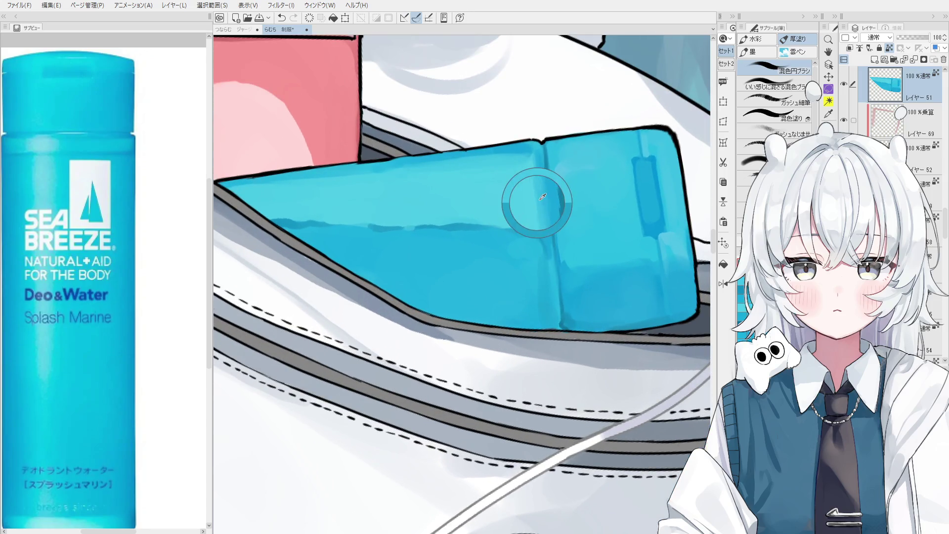
pyautogui.scroll(-2, 530, 203)
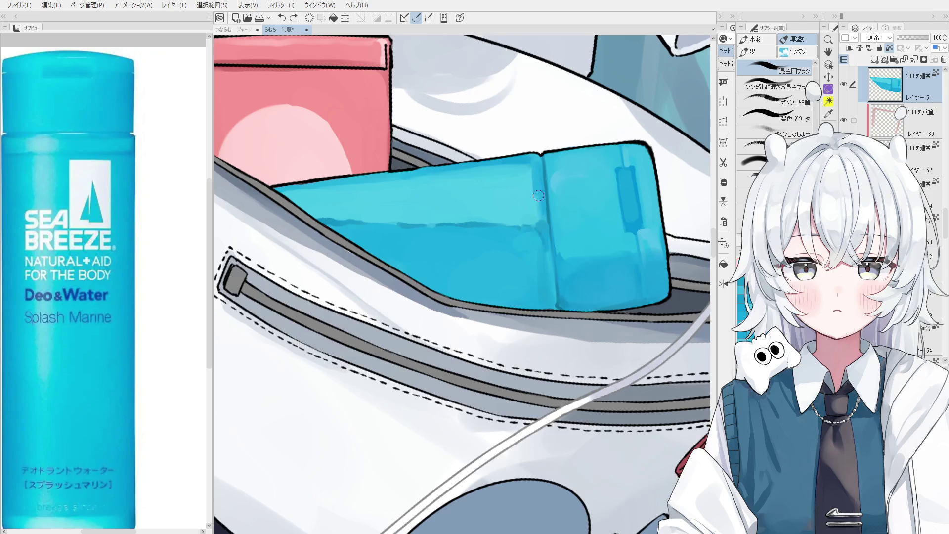
pyautogui.scroll(-1, 530, 203)
pyautogui.moveTo(523, 267); pyautogui.dragTo(538, 348)
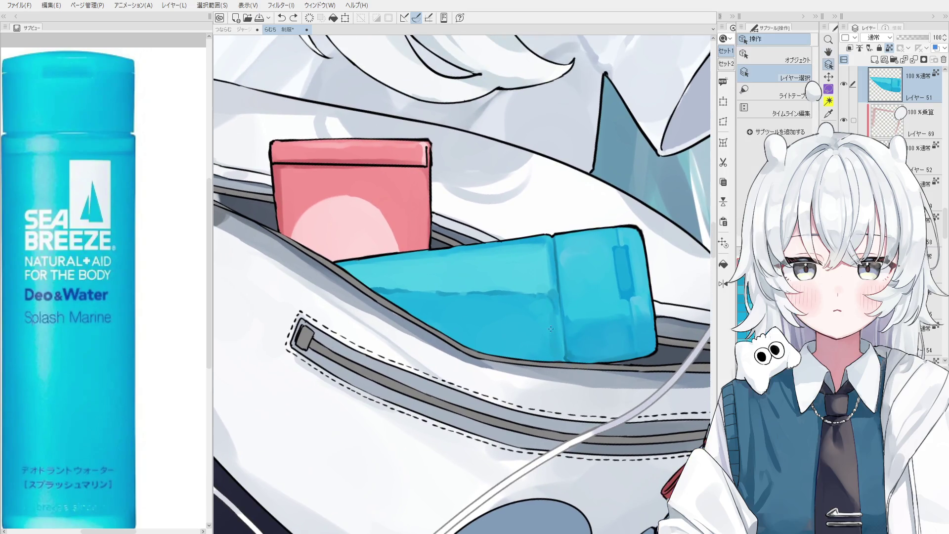
pyautogui.scroll(1, 559, 346)
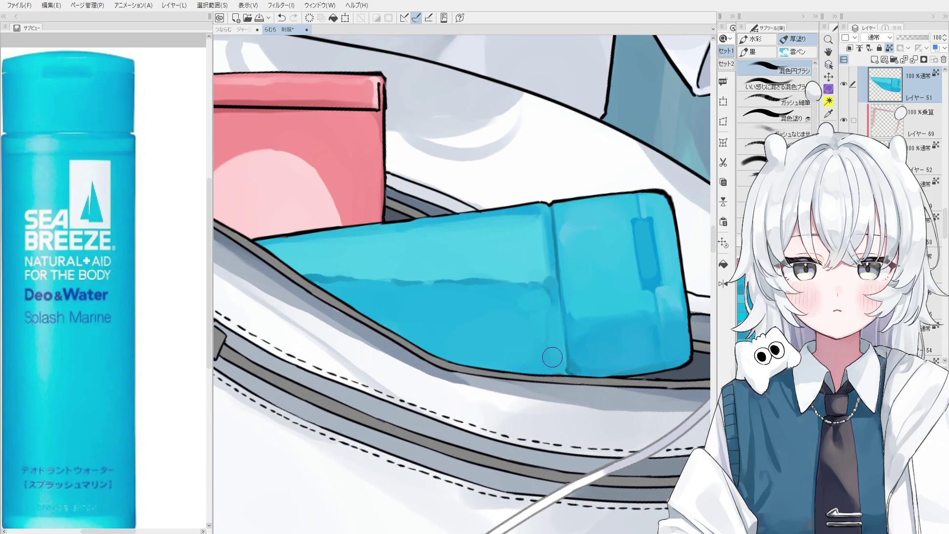
pyautogui.scroll(-1, 559, 356)
pyautogui.click(128, 158)
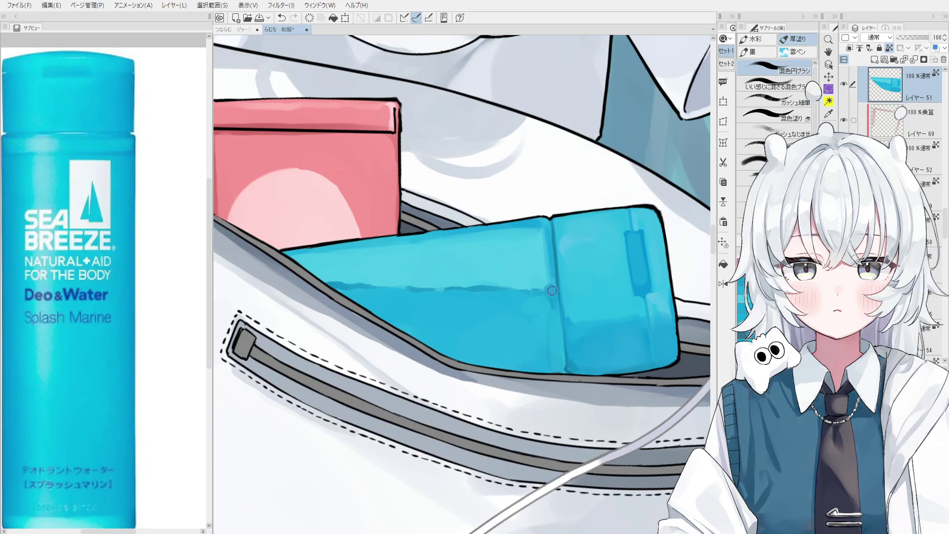
# Soften the bottle's top outline from its upper-left corner across the top edge
pyautogui.scroll(-1, 549, 295)
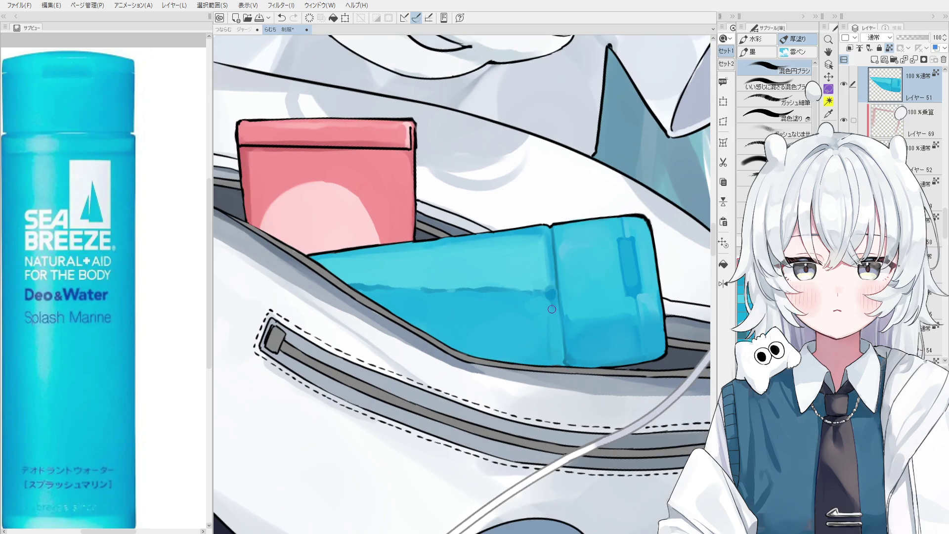
pyautogui.scroll(-1, 549, 295)
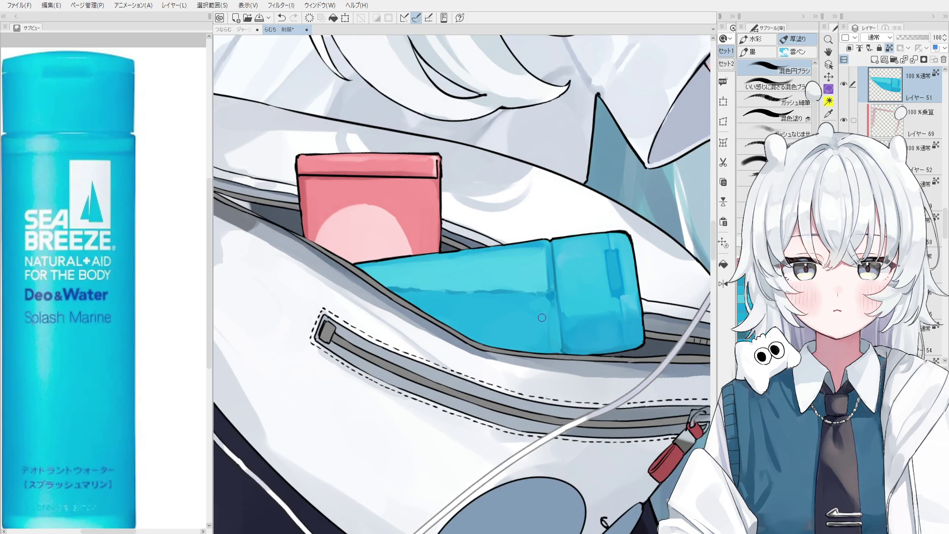
pyautogui.press('-')
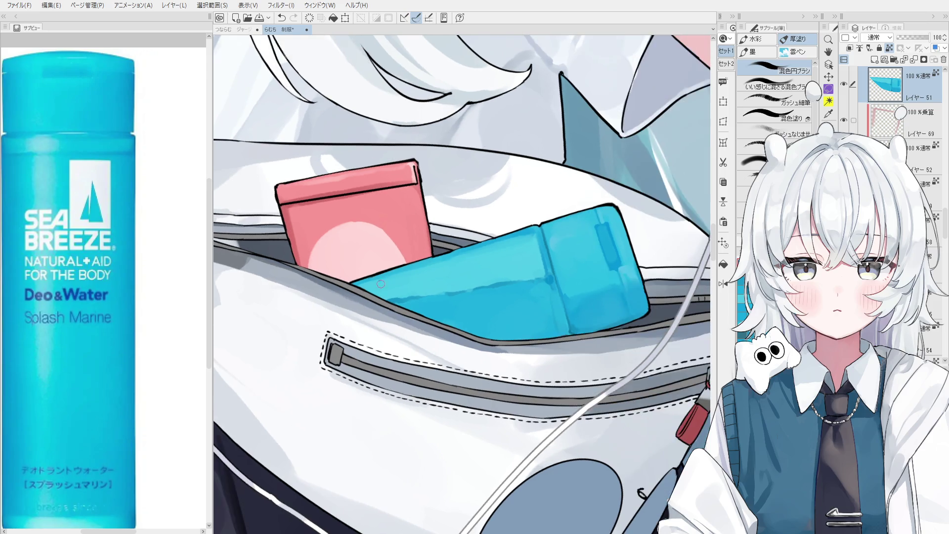
pyautogui.hotkey('ctrl', 'z')
pyautogui.moveTo(525, 231)
pyautogui.mouseDown()
pyautogui.moveTo(443, 257)
pyautogui.moveTo(446, 274)
pyautogui.mouseUp()
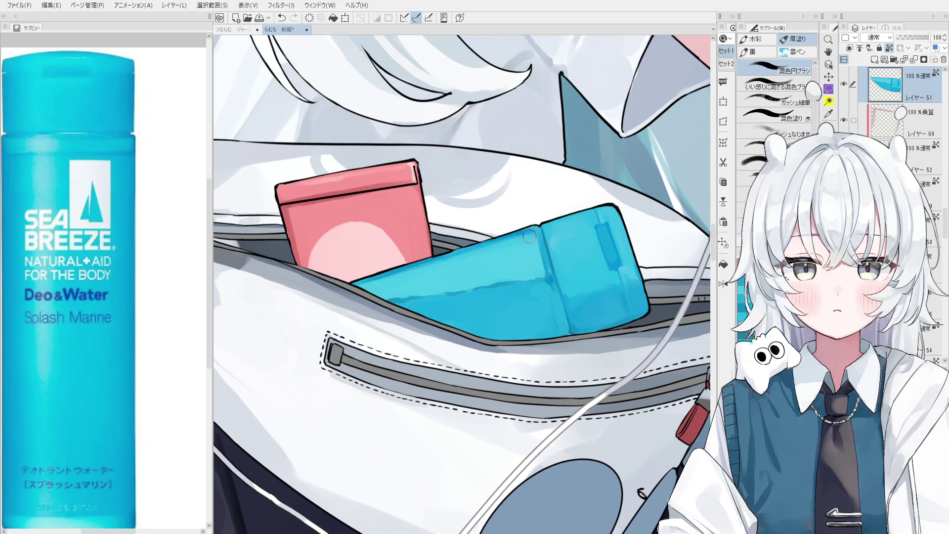
pyautogui.hotkey('ctrl', 'z')
pyautogui.moveTo(354, 290); pyautogui.dragTo(510, 235)
pyautogui.hotkey('ctrl', 'z')
pyautogui.moveTo(361, 292); pyautogui.dragTo(416, 270)
pyautogui.moveTo(497, 250); pyautogui.dragTo(404, 276)
pyautogui.hotkey('ctrl', 'z')
pyautogui.moveTo(351, 290); pyautogui.dragTo(430, 269)
pyautogui.hotkey('ctrl', 'z')
pyautogui.moveTo(361, 292); pyautogui.dragTo(506, 243)
# Add a new layer set to Screen above the blue bottle's layer
pyautogui.scroll(-1, 534, 241)
pyautogui.scroll(-1, 544, 252)
pyautogui.press('o')
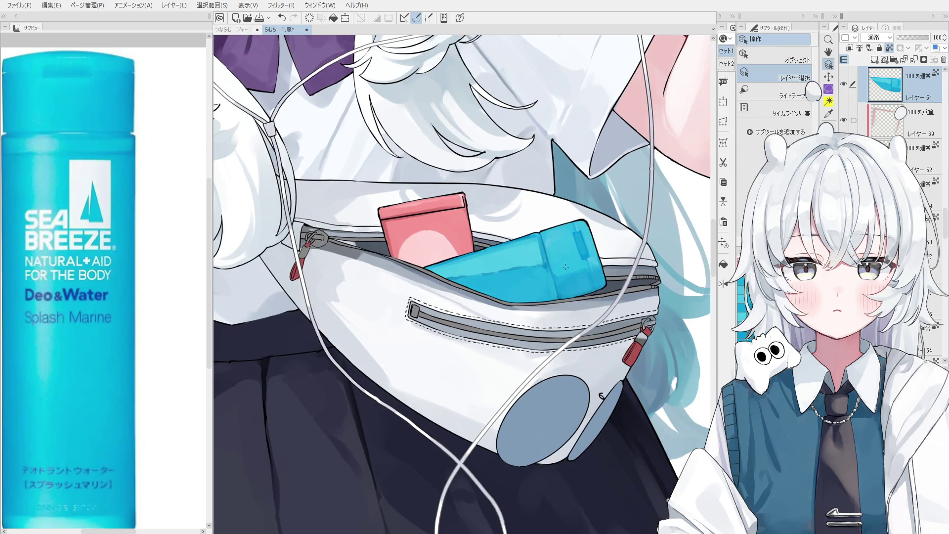
pyautogui.click(881, 60)
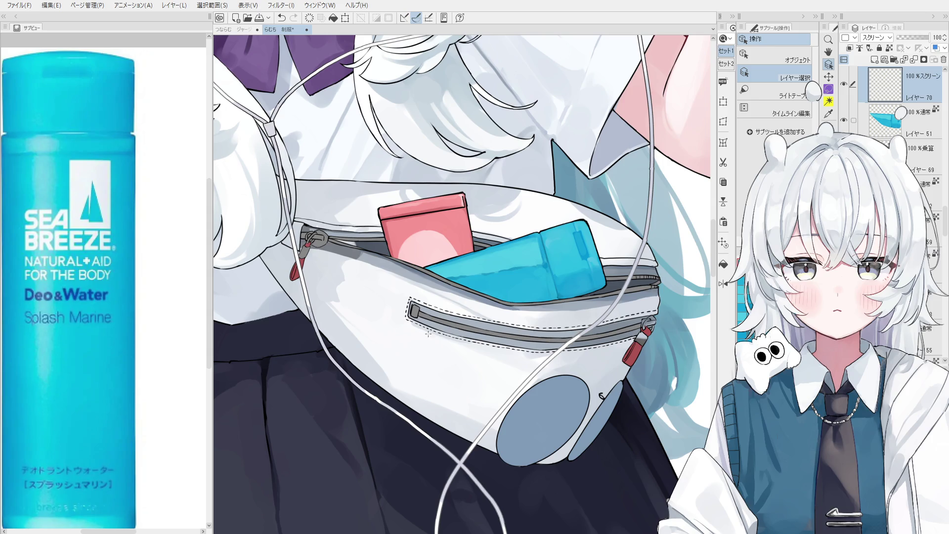
# Brush a pale-blue highlight across the bottle top, using a light blue sampled from the reference photo
pyautogui.scroll(4, 431, 337)
pyautogui.press('space')
pyautogui.moveTo(417, 321); pyautogui.dragTo(416, 370)
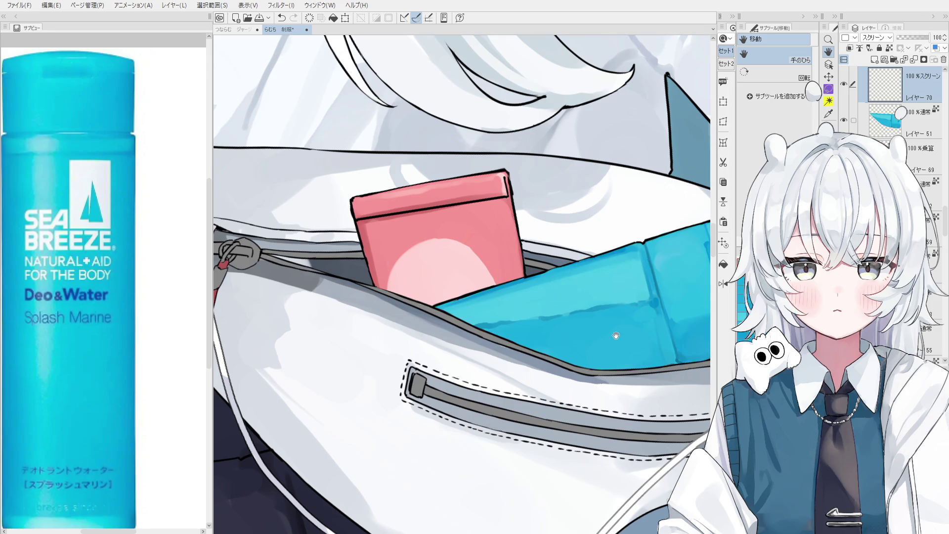
pyautogui.moveTo(616, 336); pyautogui.dragTo(563, 324)
pyautogui.moveTo(425, 304); pyautogui.dragTo(489, 289)
pyautogui.hotkey('ctrl', 'z')
pyautogui.moveTo(396, 307); pyautogui.dragTo(529, 287)
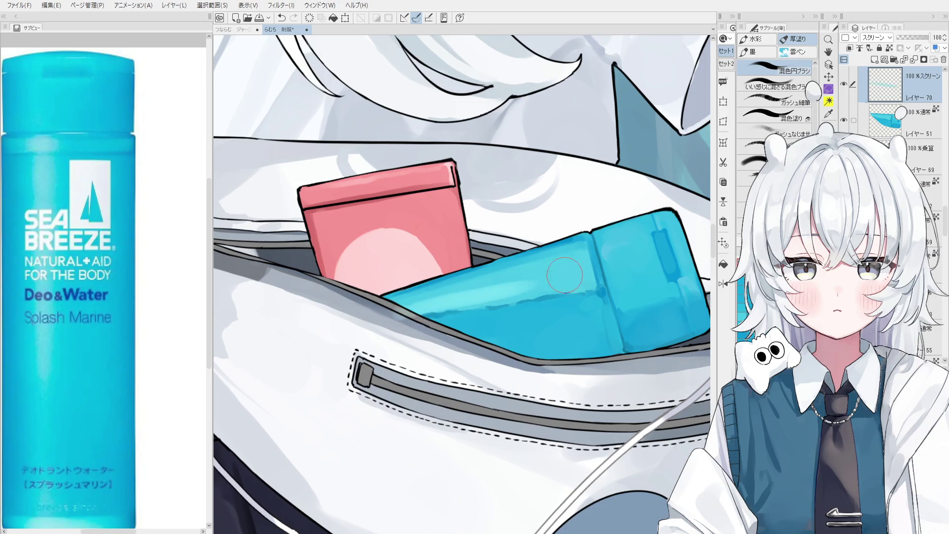
pyautogui.hotkey('ctrl', 'z')
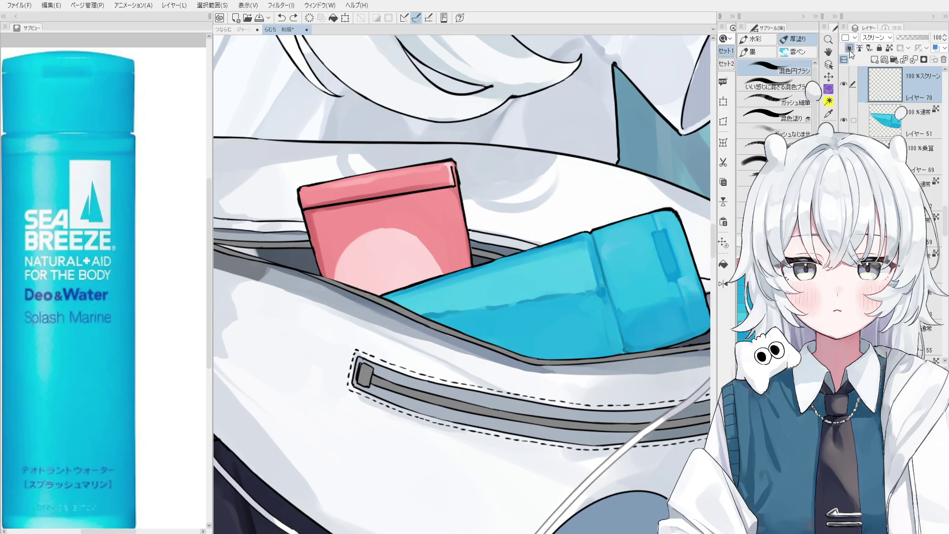
pyautogui.moveTo(405, 309); pyautogui.dragTo(529, 287)
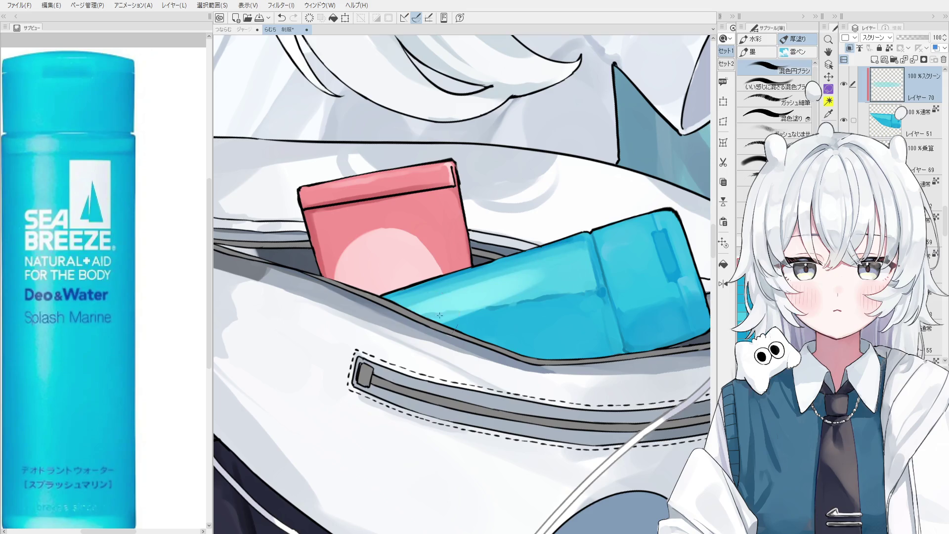
pyautogui.scroll(-1, 606, 257)
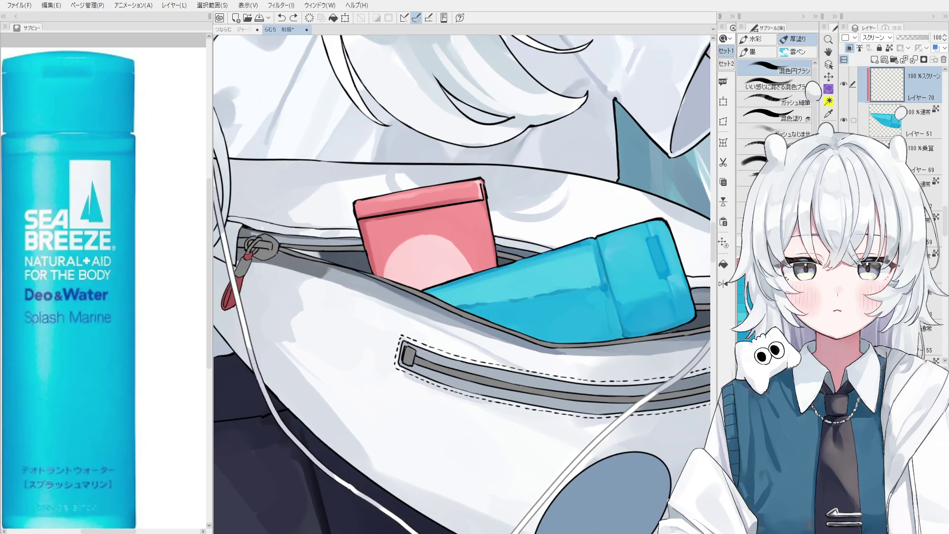
pyautogui.click(106, 367)
pyautogui.moveTo(450, 297); pyautogui.dragTo(604, 257)
# Repaint the bottle's upper shading with a lighter band, comparing it via undo and redo
pyautogui.press('h')
pyautogui.scroll(2, 438, 216)
pyautogui.moveTo(437, 216); pyautogui.dragTo(440, 245)
pyautogui.hotkey('ctrl', 'z')
pyautogui.moveTo(425, 207); pyautogui.dragTo(444, 246)
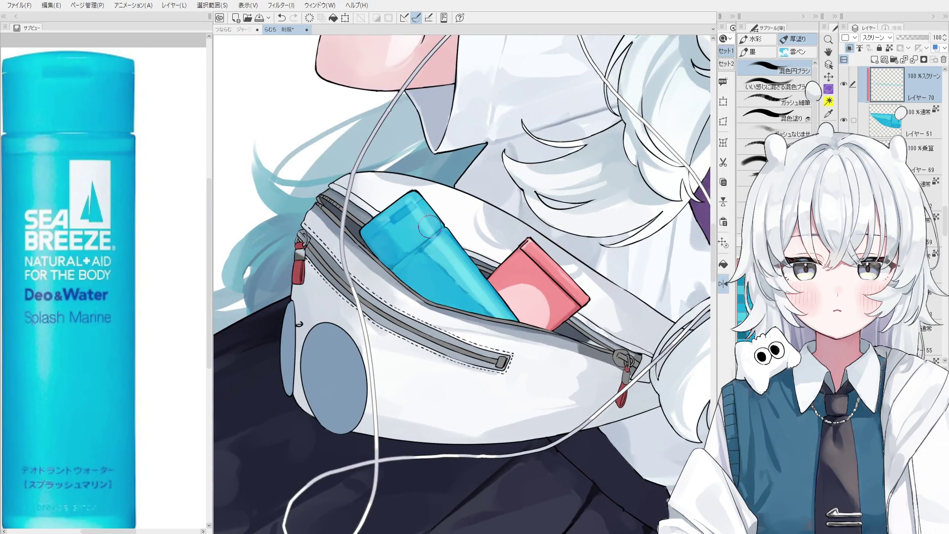
pyautogui.moveTo(410, 202)
pyautogui.mouseDown()
pyautogui.moveTo(444, 250)
pyautogui.moveTo(418, 230)
pyautogui.moveTo(498, 319)
pyautogui.moveTo(452, 276)
pyautogui.moveTo(448, 242)
pyautogui.mouseUp()
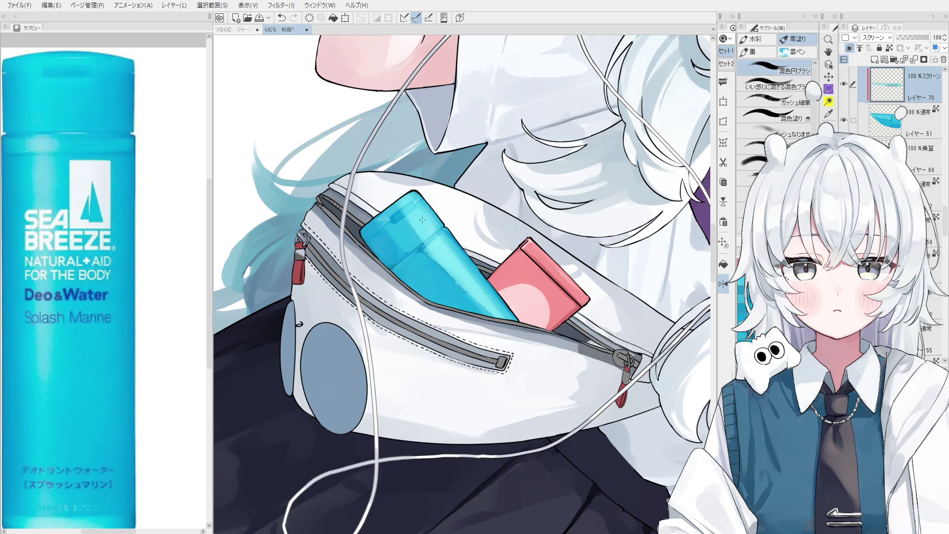
pyautogui.hotkey('ctrl', 'z')
pyautogui.hotkey('ctrl', 'y')
pyautogui.hotkey('ctrl', 'z')
pyautogui.hotkey('ctrl', 'y')
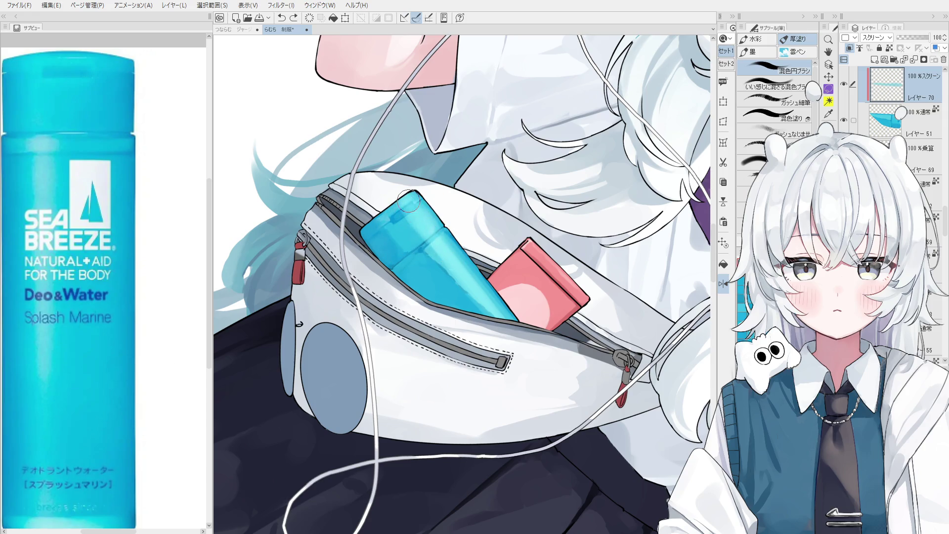
# Blend darker shading along the bottle's middle with a smaller 混色円ブラシ brush
pyautogui.scroll(-1, 458, 269)
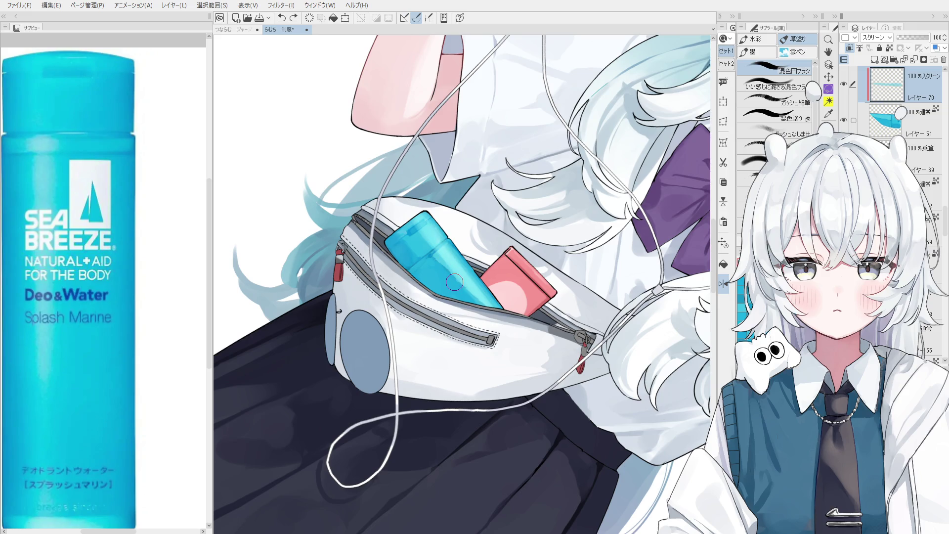
pyautogui.press('^')
pyautogui.press('[')
pyautogui.moveTo(448, 256)
pyautogui.mouseDown()
pyautogui.moveTo(468, 297)
pyautogui.moveTo(475, 262)
pyautogui.moveTo(464, 248)
pyautogui.moveTo(487, 301)
pyautogui.moveTo(460, 257)
pyautogui.moveTo(478, 307)
pyautogui.moveTo(455, 281)
pyautogui.moveTo(475, 262)
pyautogui.moveTo(429, 292)
pyautogui.moveTo(478, 262)
pyautogui.mouseUp()
pyautogui.hotkey('ctrl', 'z')
pyautogui.press('^')
pyautogui.press('^')
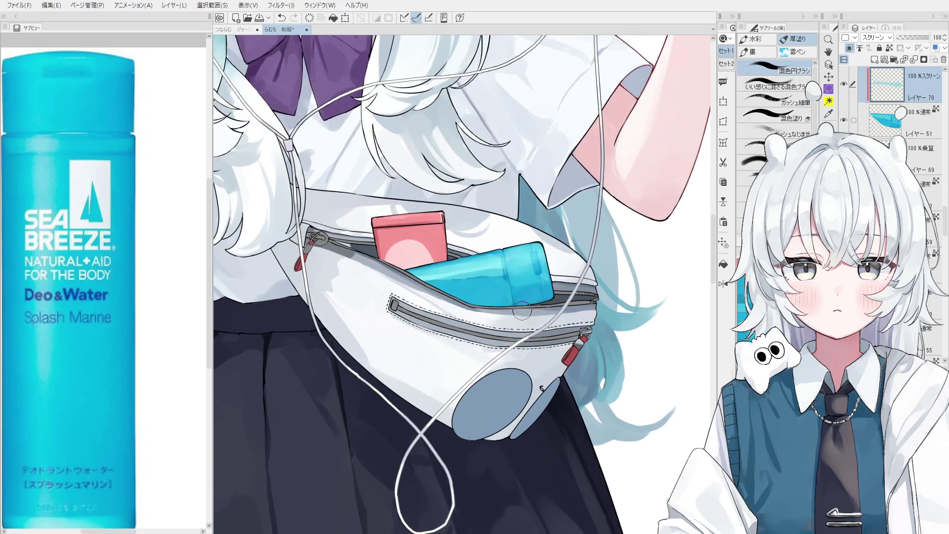
pyautogui.press('^')
# On Layer 51, shade darker blue under the bottle's bottom edge
pyautogui.keyDown('ctrl'); pyautogui.keyDown('shift'); pyautogui.click(572, 258); pyautogui.keyUp('shift'); pyautogui.keyUp('ctrl')
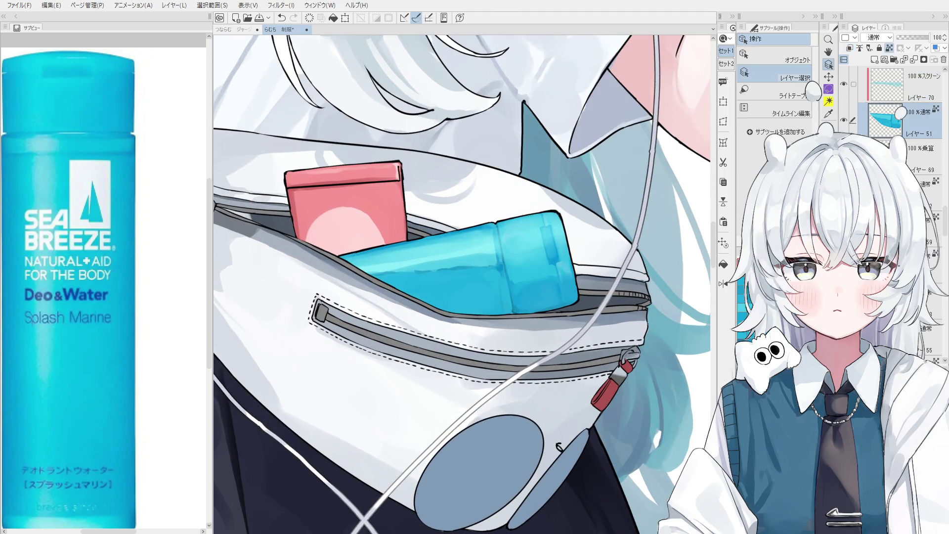
pyautogui.press('b')
pyautogui.moveTo(435, 292)
pyautogui.mouseDown()
pyautogui.moveTo(430, 312)
pyautogui.moveTo(481, 319)
pyautogui.mouseUp()
pyautogui.hotkey('ctrl', 'z')
pyautogui.hotkey('ctrl', 'z')
pyautogui.press('[')
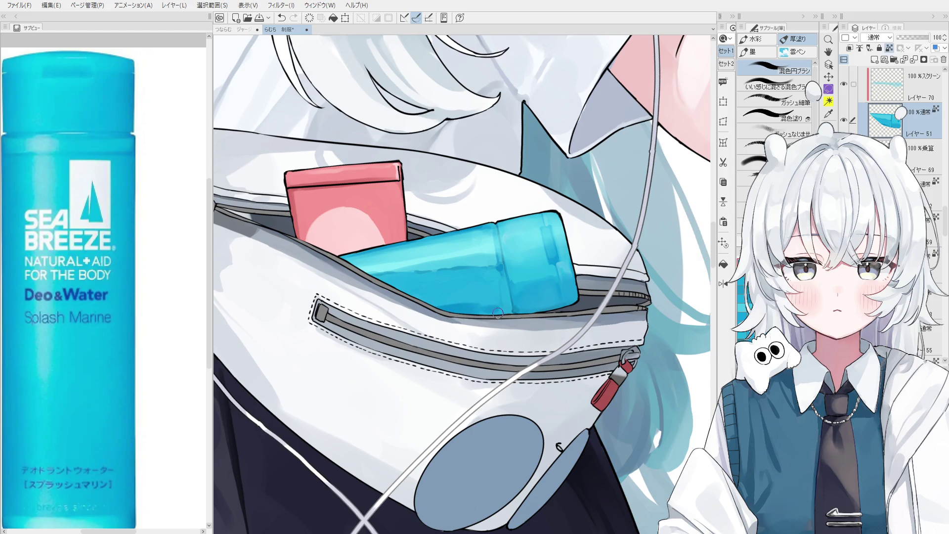
pyautogui.press(']')
pyautogui.press(']')
pyautogui.press(']')
pyautogui.moveTo(495, 310); pyautogui.dragTo(476, 306)
pyautogui.press('[')
pyautogui.press('[')
pyautogui.press('[')
# Dab additional paint onto the blue bottle after adjusting the canvas view
pyautogui.press('h')
pyautogui.press('-')
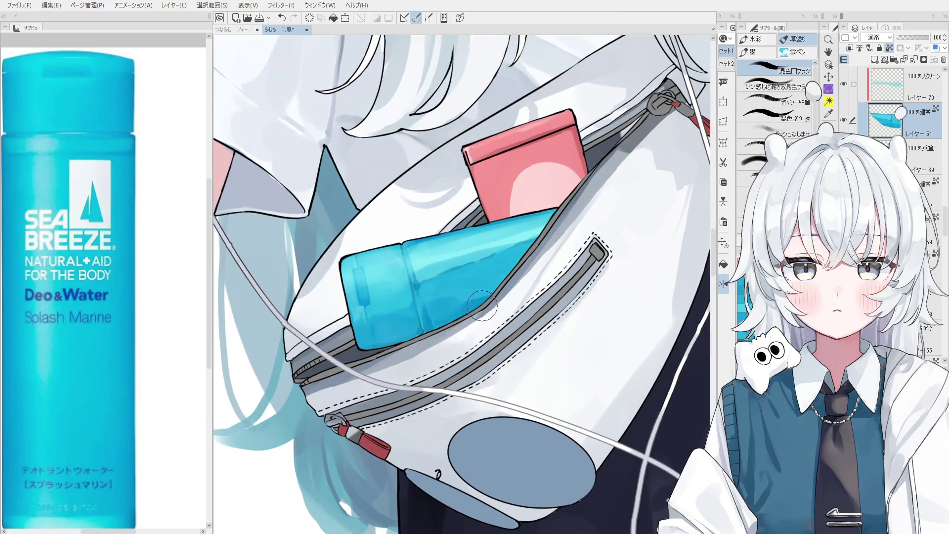
pyautogui.press('^')
pyautogui.scroll(1, 475, 280)
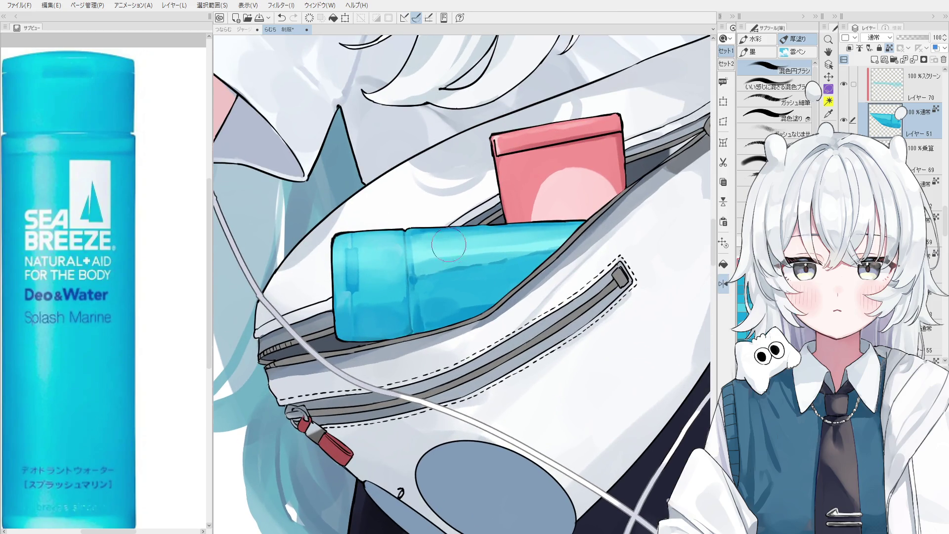
pyautogui.press('-')
pyautogui.press('o')
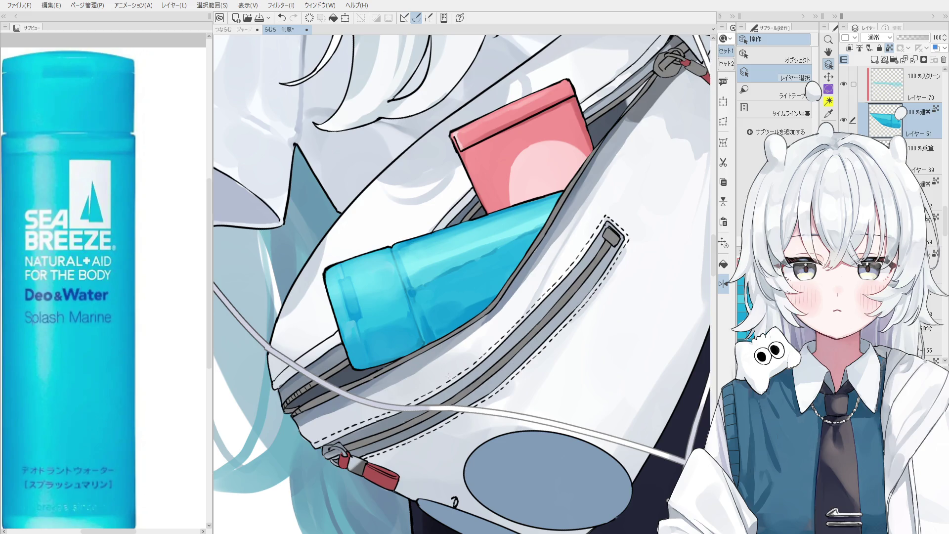
pyautogui.scroll(3, 455, 333)
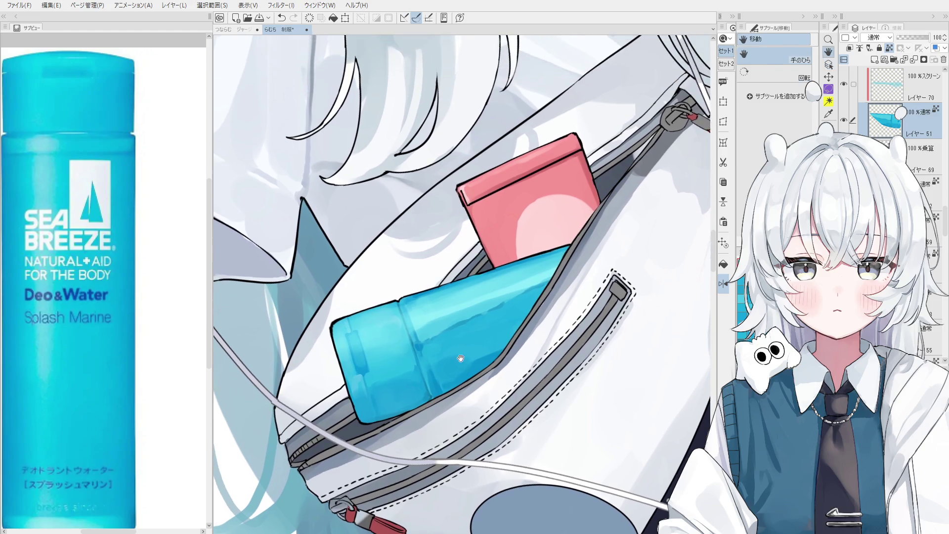
pyautogui.press('b')
pyautogui.hotkey('ctrl', 'z')
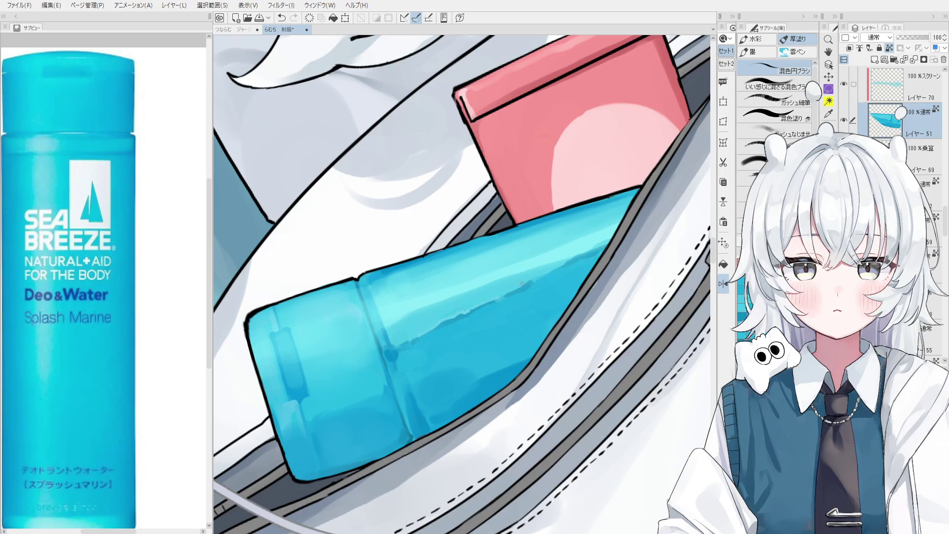
pyautogui.click(567, 261)
# Create a new empty raster layer, Layer 71, above the bottle's layer
pyautogui.scroll(-4, 567, 262)
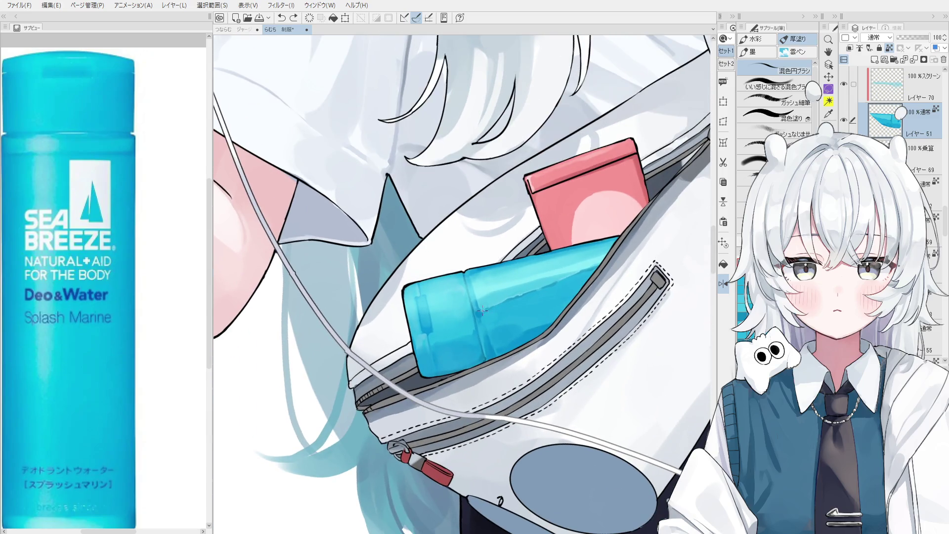
pyautogui.scroll(-3, 514, 337)
pyautogui.scroll(3, 500, 374)
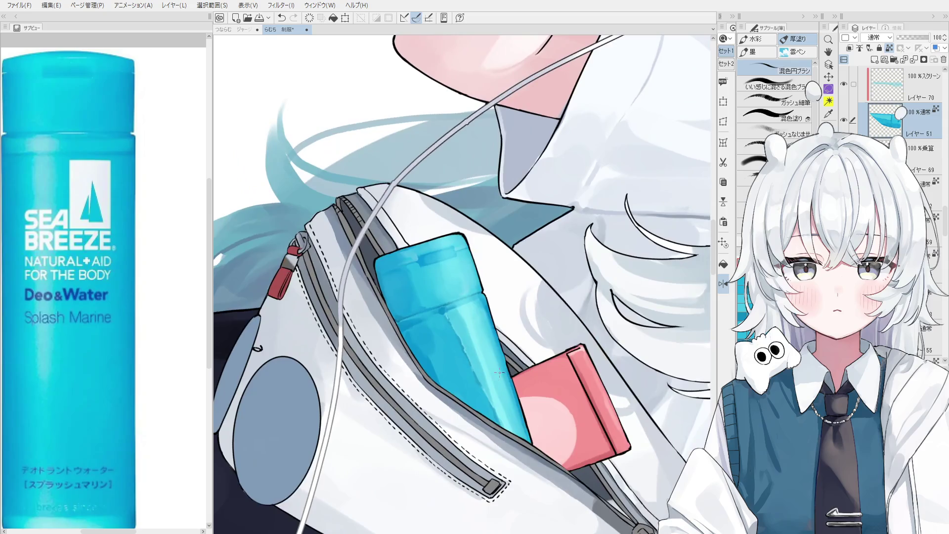
pyautogui.hotkey('ctrl', 'shift', 'n')
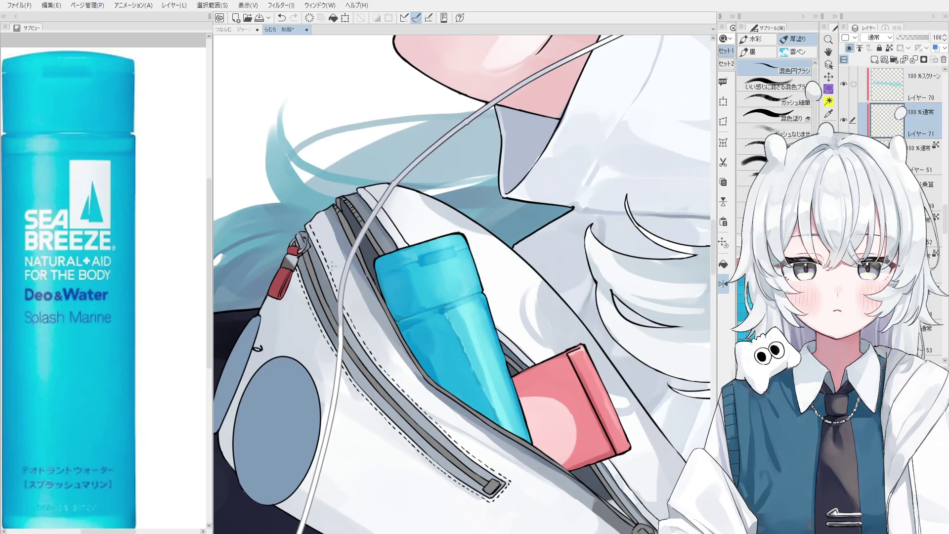
# Paint a white label stripe down the blue bottle with the ガッシュ細筆 brush
pyautogui.click(774, 101)
pyautogui.scroll(1, 455, 347)
pyautogui.scroll(1, 455, 347)
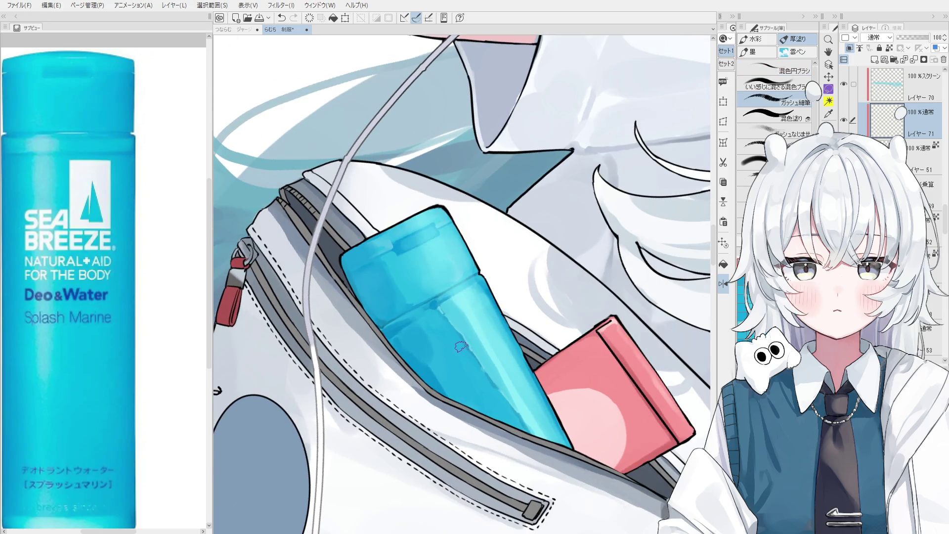
pyautogui.moveTo(465, 311)
pyautogui.mouseDown()
pyautogui.moveTo(493, 366)
pyautogui.moveTo(480, 310)
pyautogui.moveTo(469, 310)
pyautogui.moveTo(500, 368)
pyautogui.moveTo(499, 302)
pyautogui.moveTo(511, 284)
pyautogui.moveTo(445, 279)
pyautogui.mouseUp()
pyautogui.hotkey('ctrl', 'z')
pyautogui.press('e')
pyautogui.scroll(-8, 497, 326)
pyautogui.scroll(3, 511, 295)
pyautogui.scroll(2, 505, 284)
pyautogui.scroll(3, 426, 278)
pyautogui.scroll(2, 426, 278)
# Lasso the white label, move it up and right, enlarge it slightly, and commit the transform
pyautogui.press('m')
pyautogui.hotkey('ctrl', 't')
pyautogui.moveTo(418, 221)
pyautogui.mouseDown()
pyautogui.moveTo(426, 339)
pyautogui.moveTo(475, 346)
pyautogui.moveTo(459, 352)
pyautogui.mouseUp()
pyautogui.press('Return')
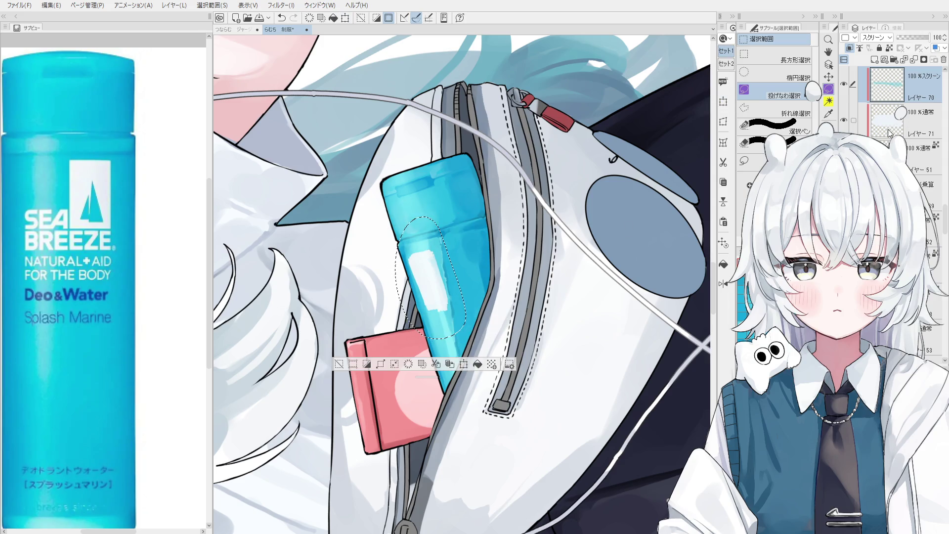
pyautogui.click(889, 132)
pyautogui.click(465, 367)
pyautogui.moveTo(457, 316); pyautogui.dragTo(490, 301)
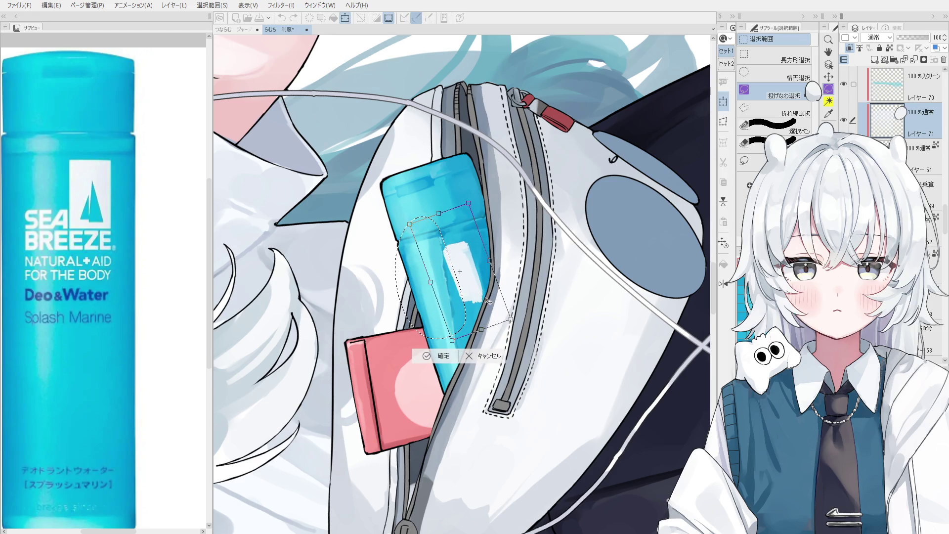
pyautogui.moveTo(479, 202); pyautogui.dragTo(477, 189)
pyautogui.moveTo(458, 297); pyautogui.dragTo(457, 302)
pyautogui.click(443, 361)
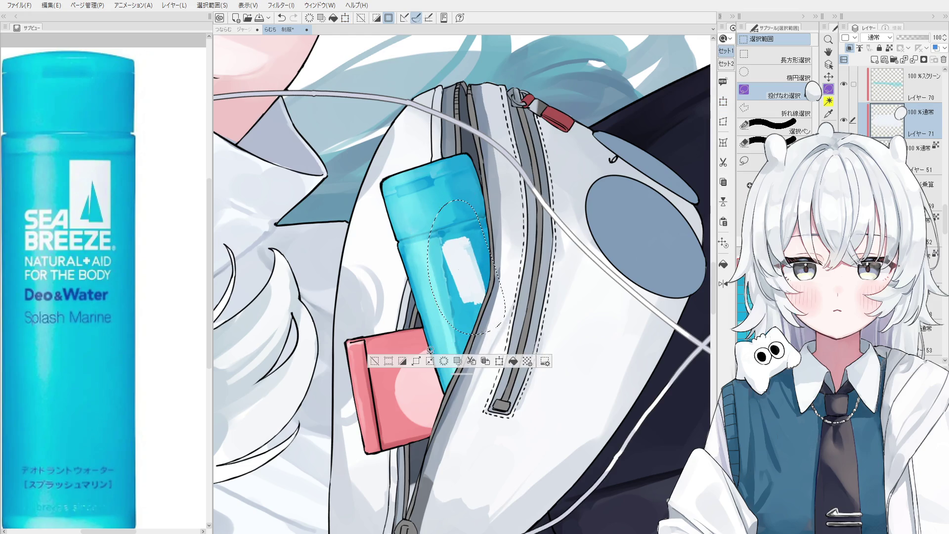
pyautogui.click(389, 360)
pyautogui.press('e')
pyautogui.scroll(1, 446, 241)
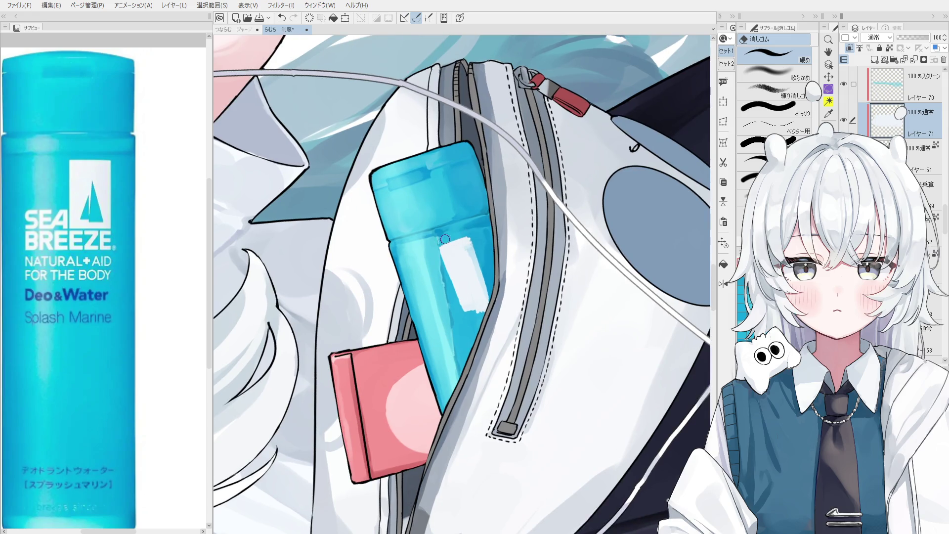
# Repaint and erase the white label's left and right edges into a cleaner rectangle
pyautogui.press('b')
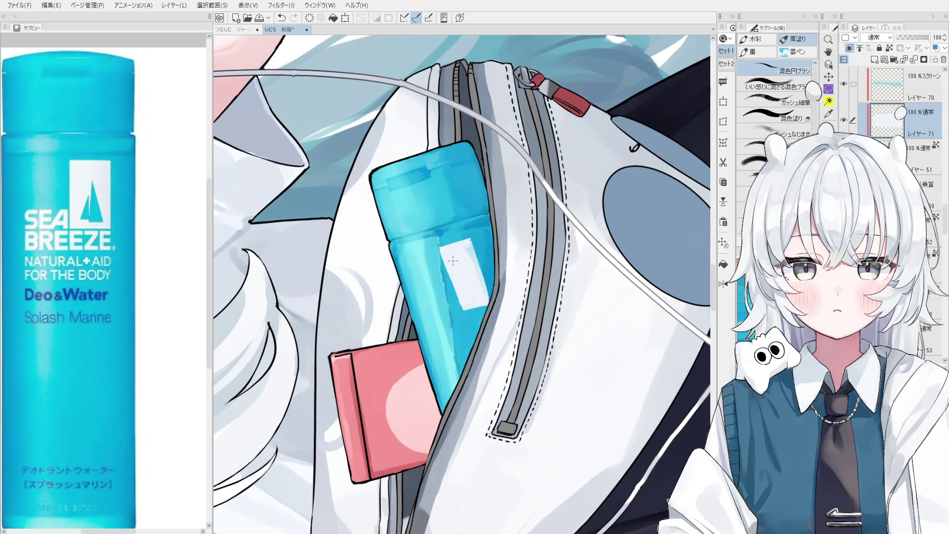
pyautogui.moveTo(447, 273); pyautogui.dragTo(454, 286)
pyautogui.press('e')
pyautogui.moveTo(440, 247)
pyautogui.mouseDown()
pyautogui.moveTo(460, 312)
pyautogui.moveTo(478, 250)
pyautogui.mouseUp()
pyautogui.press('.')
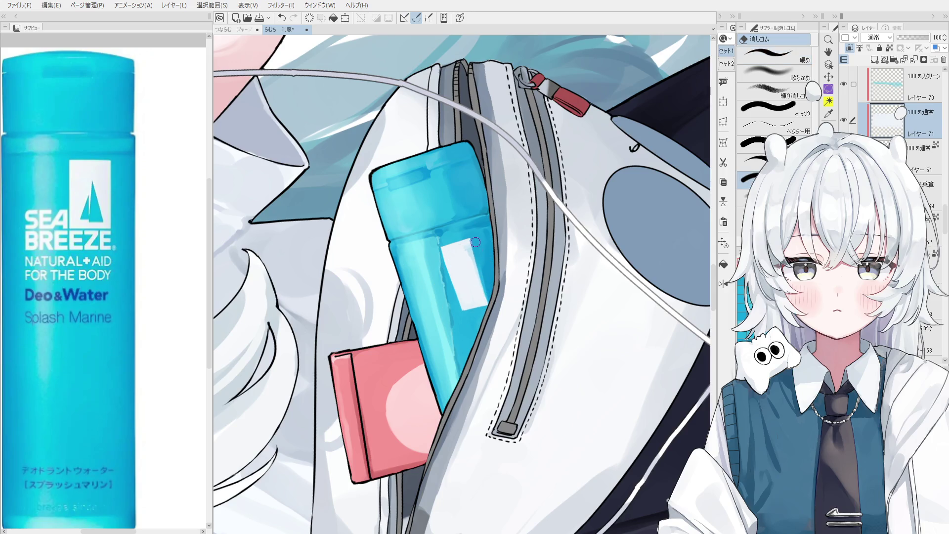
pyautogui.press('b')
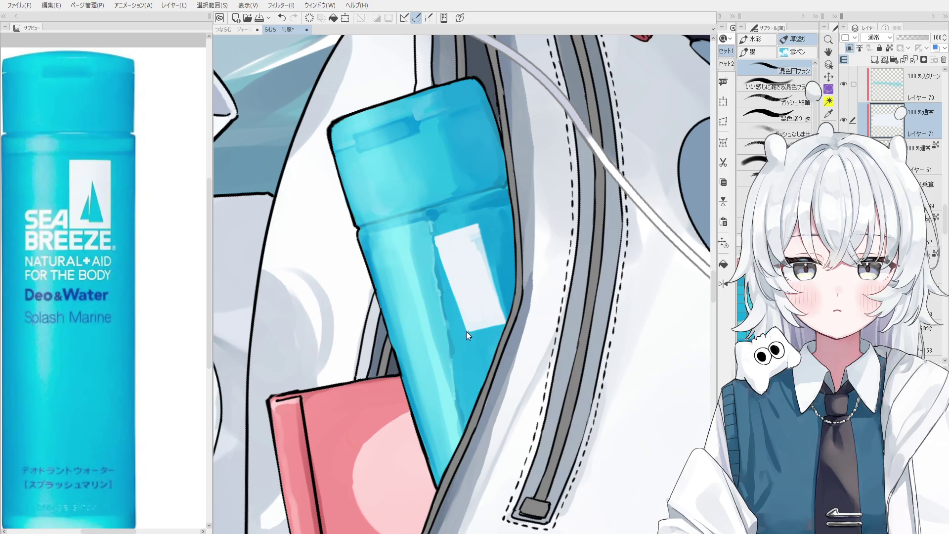
pyautogui.moveTo(437, 240); pyautogui.dragTo(469, 341)
pyautogui.moveTo(479, 225); pyautogui.dragTo(514, 336)
pyautogui.scroll(2, 468, 327)
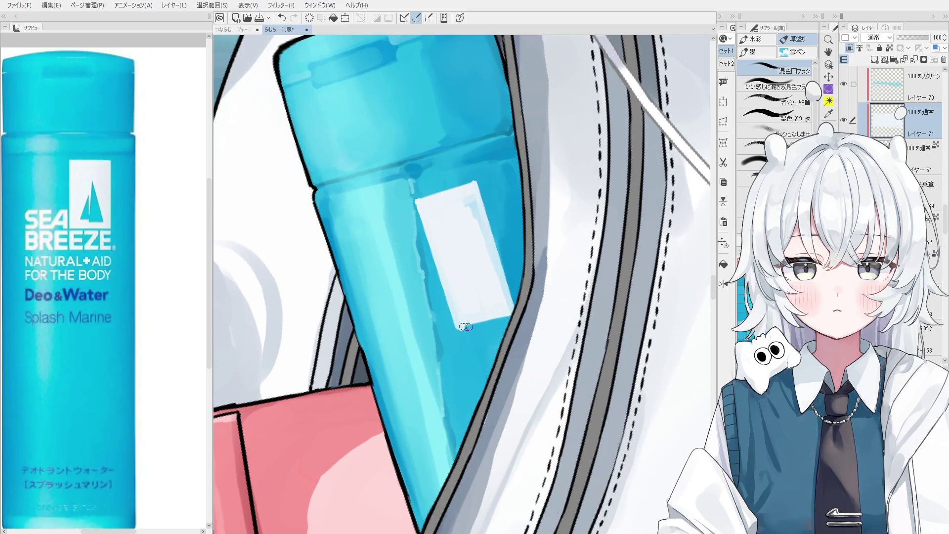
pyautogui.scroll(-2, 470, 327)
# Touch up the label edges with eraser and brush, undoing and redoing a stroke to compare
pyautogui.press('e')
pyautogui.scroll(1, 485, 329)
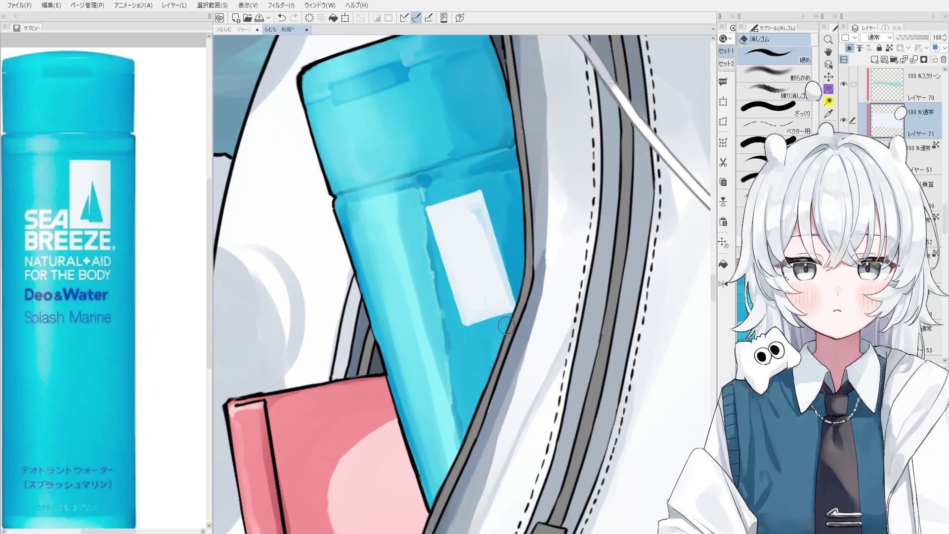
pyautogui.scroll(-3, 491, 331)
pyautogui.press('space')
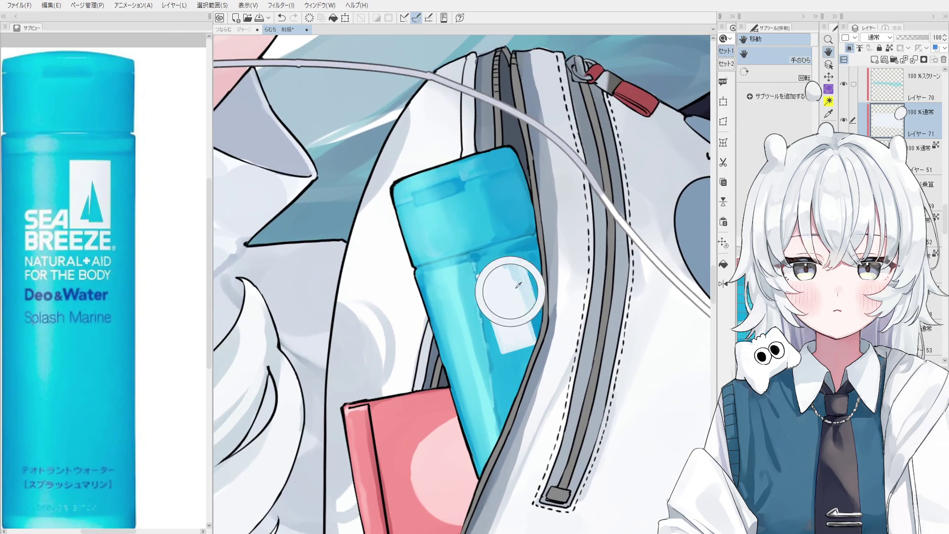
pyautogui.press('b')
pyautogui.scroll(2, 472, 274)
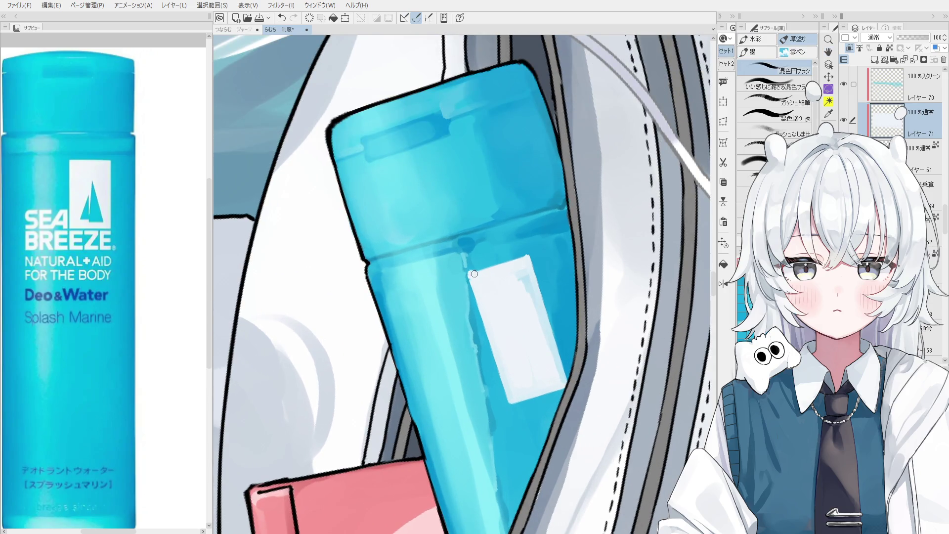
pyautogui.scroll(-3, 473, 274)
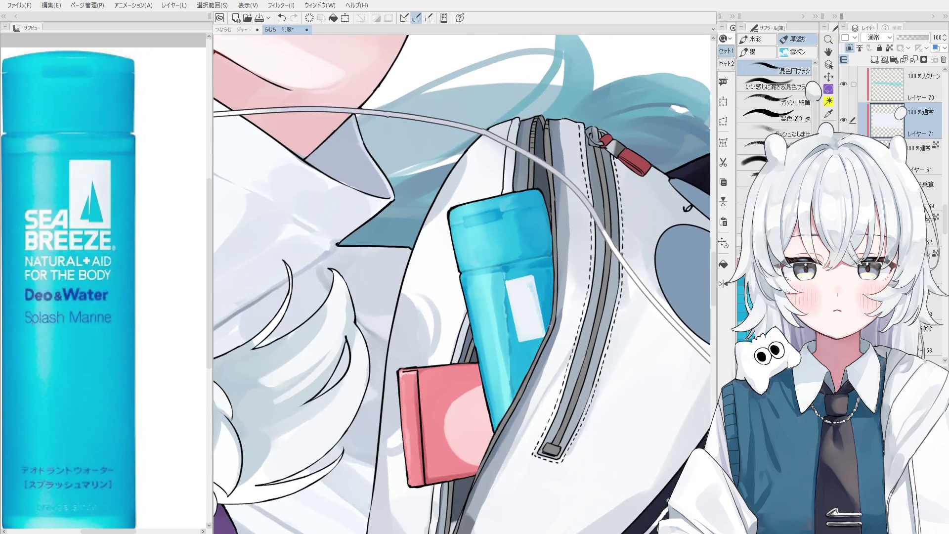
pyautogui.scroll(1, 535, 299)
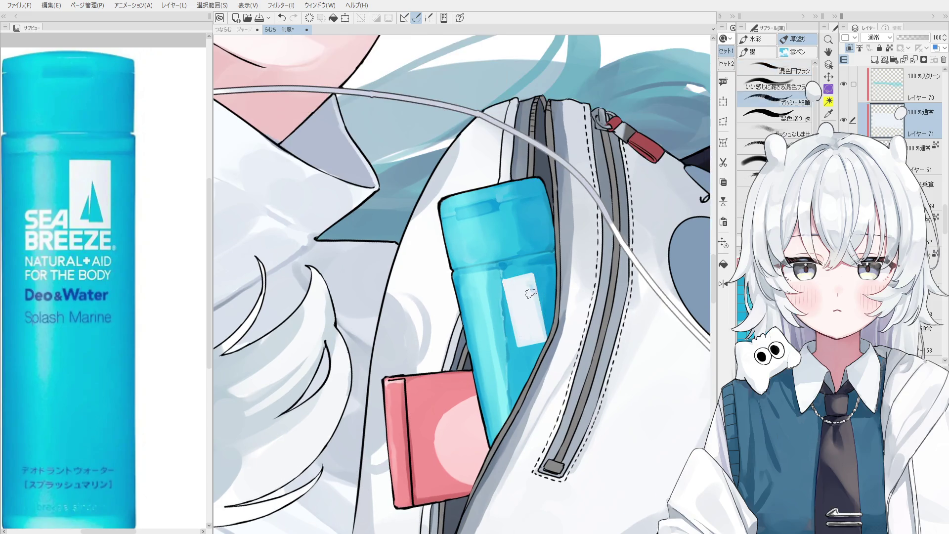
pyautogui.hotkey('ctrl', 'z')
pyautogui.scroll(1, 539, 337)
pyautogui.hotkey('ctrl', 'y')
# Paint a white letter 'S' on the bottle beside the label with the fine gouache brush
pyautogui.scroll(1, 509, 342)
pyautogui.press('.')
pyautogui.press('.')
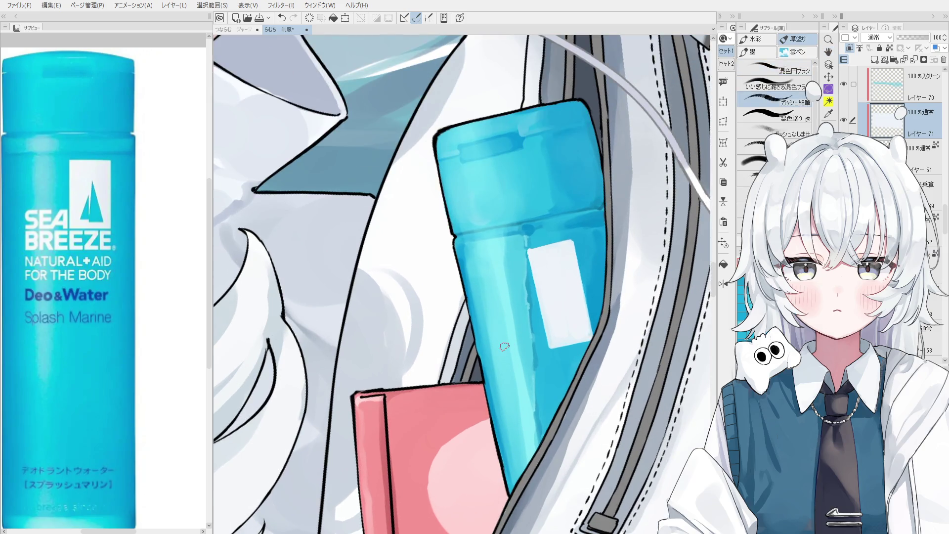
pyautogui.hotkey('ctrl', 'z')
pyautogui.scroll(1, 506, 344)
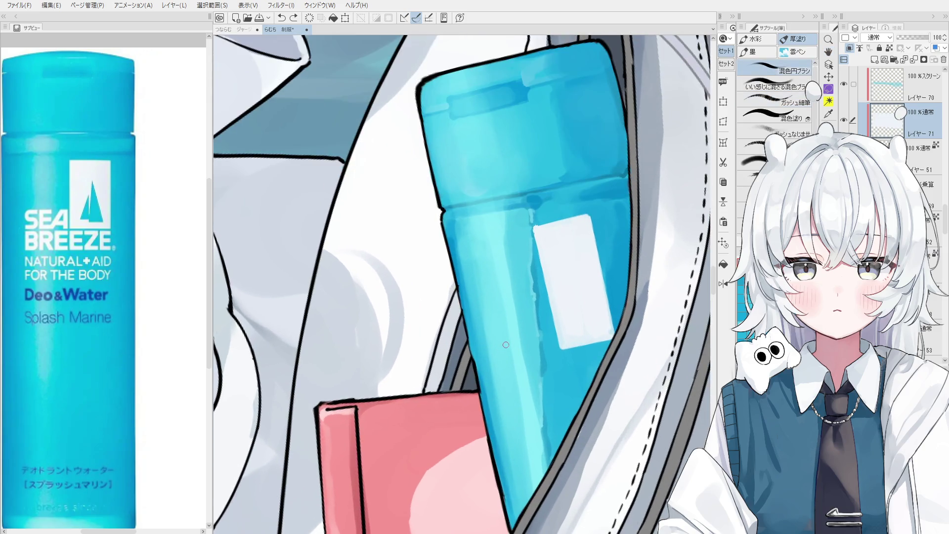
pyautogui.hotkey('ctrl', 'z')
pyautogui.moveTo(500, 346)
pyautogui.mouseDown()
pyautogui.moveTo(504, 360)
pyautogui.moveTo(489, 366)
pyautogui.moveTo(497, 355)
pyautogui.mouseUp()
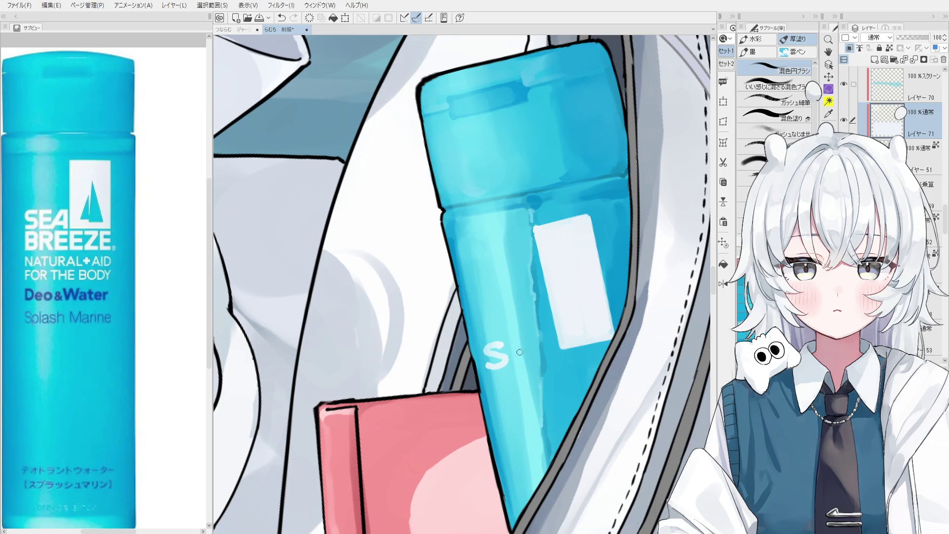
# Paint the next SEA letter beside the S, undoing a misplaced bottom bar of the E
pyautogui.scroll(1, 513, 354)
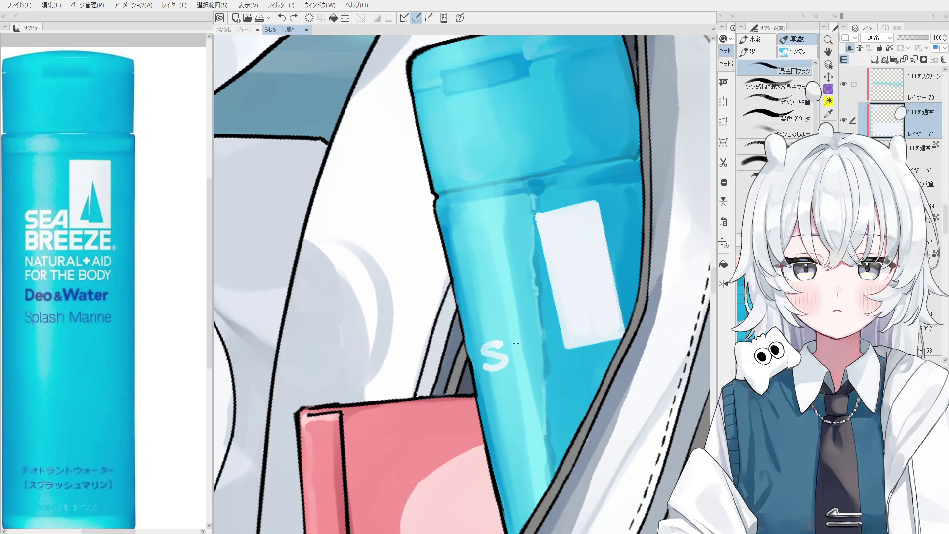
pyautogui.moveTo(509, 343)
pyautogui.mouseDown()
pyautogui.moveTo(507, 367)
pyautogui.moveTo(534, 365)
pyautogui.moveTo(524, 364)
pyautogui.moveTo(547, 325)
pyautogui.moveTo(556, 354)
pyautogui.moveTo(552, 346)
pyautogui.moveTo(605, 341)
pyautogui.mouseUp()
pyautogui.hotkey('ctrl', 'z')
pyautogui.scroll(-2, 572, 373)
pyautogui.scroll(1, 588, 355)
# Erase the top part of the white label
pyautogui.press('e')
pyautogui.moveTo(544, 247); pyautogui.dragTo(573, 242)
pyautogui.scroll(-2, 560, 249)
# Rotate the label and SEA lettering slightly and nudge them up-left to follow the bottle
pyautogui.hotkey('ctrl', 't')
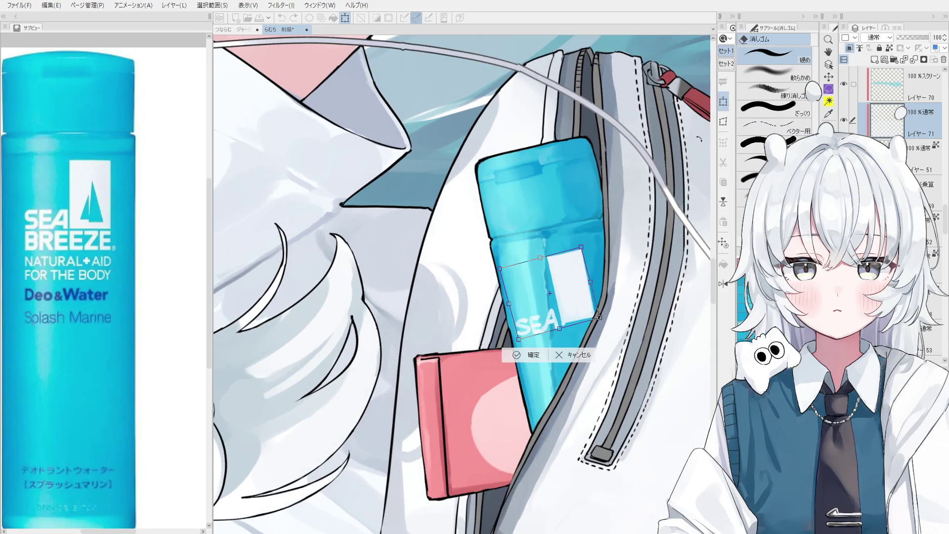
pyautogui.moveTo(608, 204); pyautogui.dragTo(589, 193)
pyautogui.moveTo(578, 285); pyautogui.dragTo(575, 282)
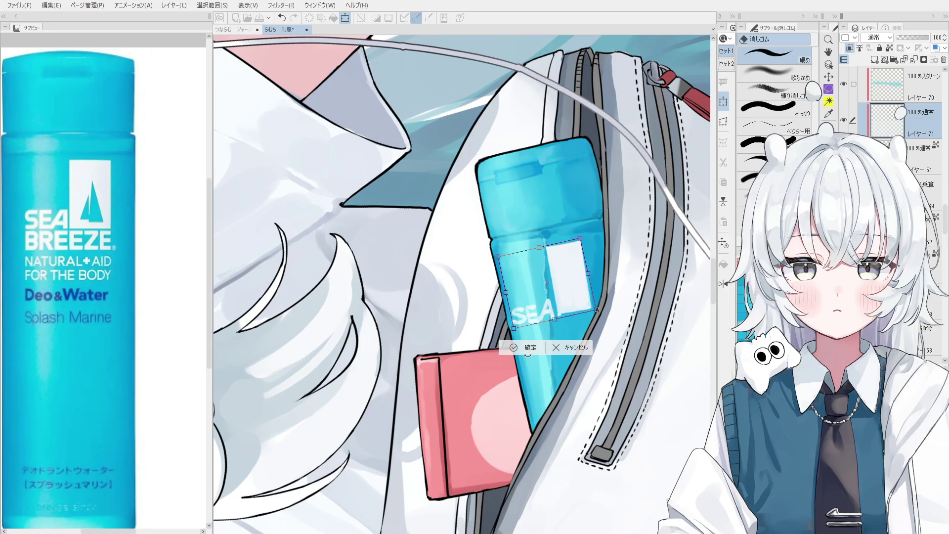
pyautogui.click(524, 347)
pyautogui.press('j')
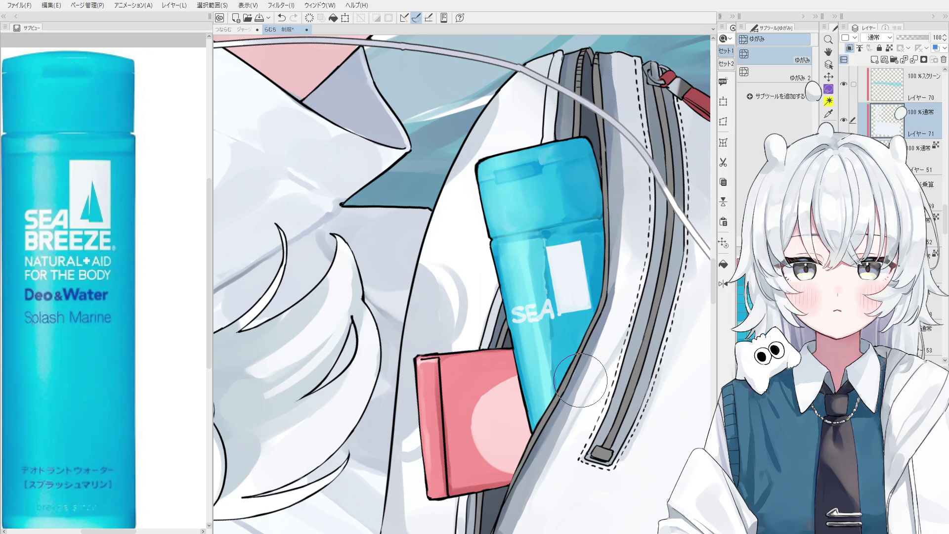
# Clean up the label's bottom and left edges with the eraser, then repaint the bottom edge
pyautogui.scroll(2, 577, 347)
pyautogui.press('b')
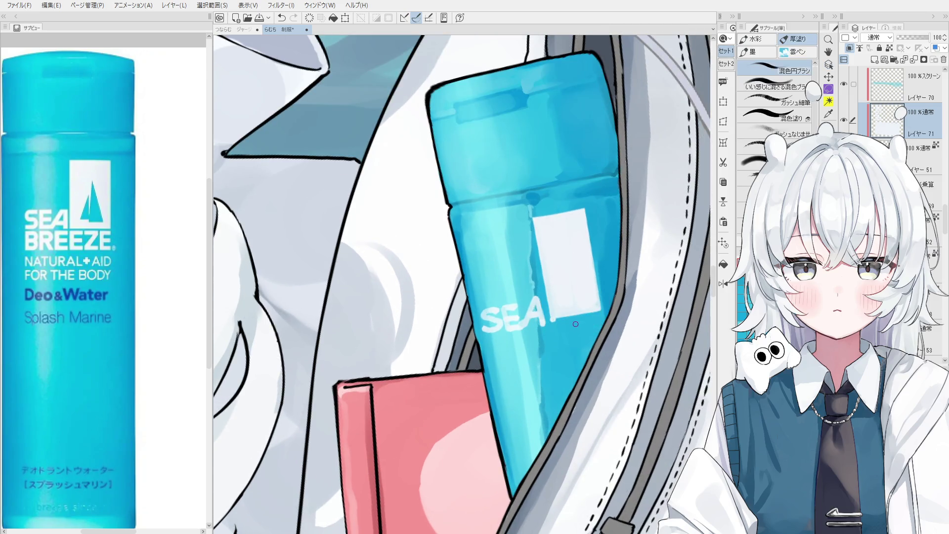
pyautogui.scroll(2, 554, 324)
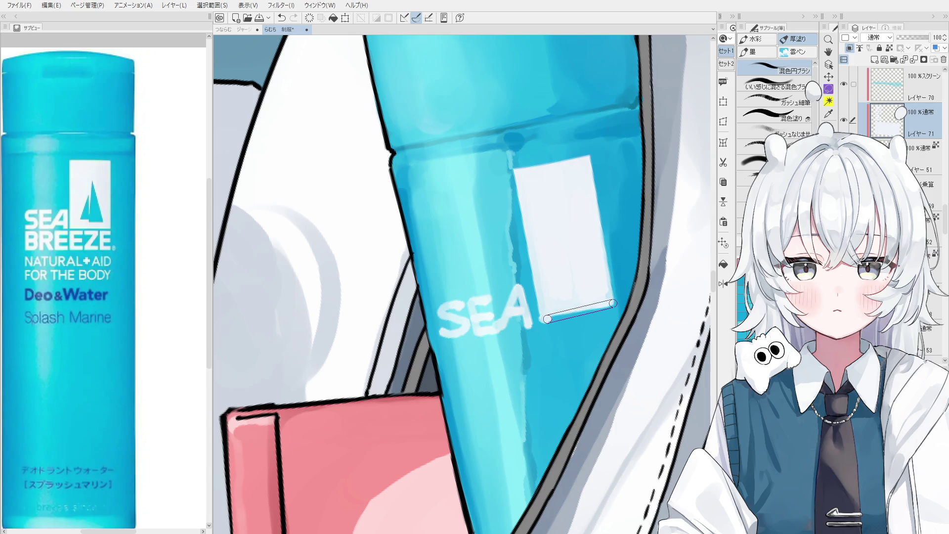
pyautogui.press('e')
pyautogui.moveTo(542, 324); pyautogui.dragTo(615, 308)
pyautogui.scroll(-1, 534, 297)
pyautogui.moveTo(513, 188); pyautogui.dragTo(539, 304)
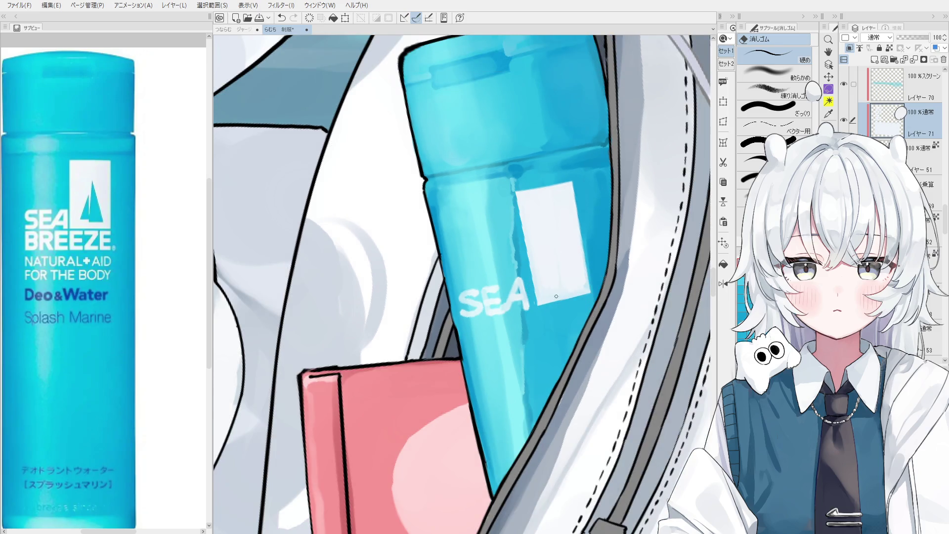
pyautogui.scroll(3, 544, 296)
pyautogui.press('b')
pyautogui.hotkey('ctrl', 'z')
pyautogui.moveTo(534, 298); pyautogui.dragTo(614, 278)
pyautogui.scroll(-1, 565, 327)
# With a larger eraser on another layer, clear the top-left corner and erase a straight top edge
pyautogui.press('e')
pyautogui.scroll(-1, 531, 287)
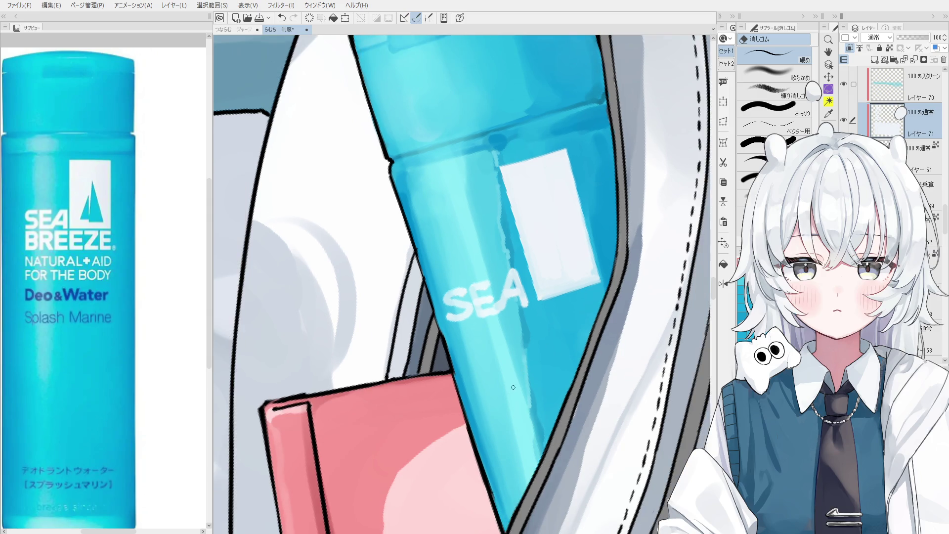
pyautogui.scroll(-1, 522, 314)
pyautogui.moveTo(514, 340); pyautogui.dragTo(497, 364)
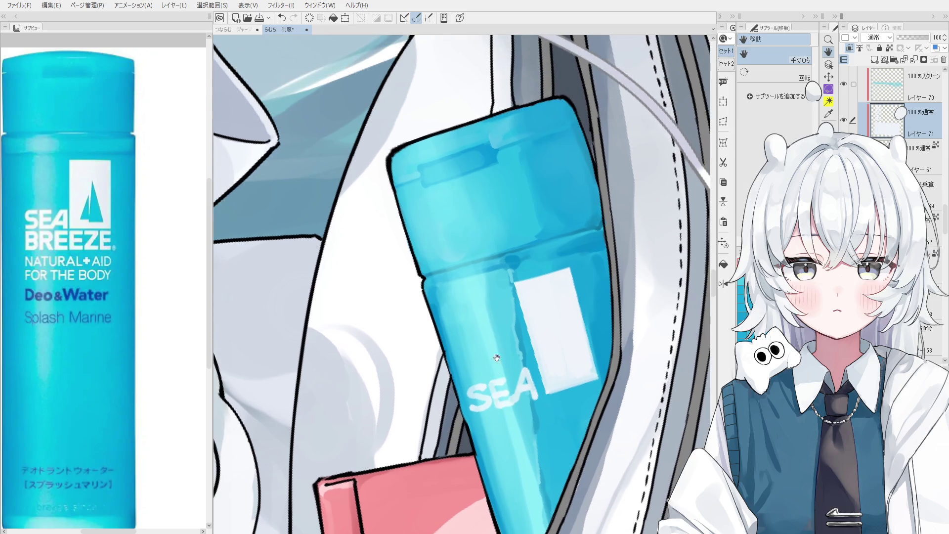
pyautogui.press('e')
pyautogui.scroll(2, 382, 158)
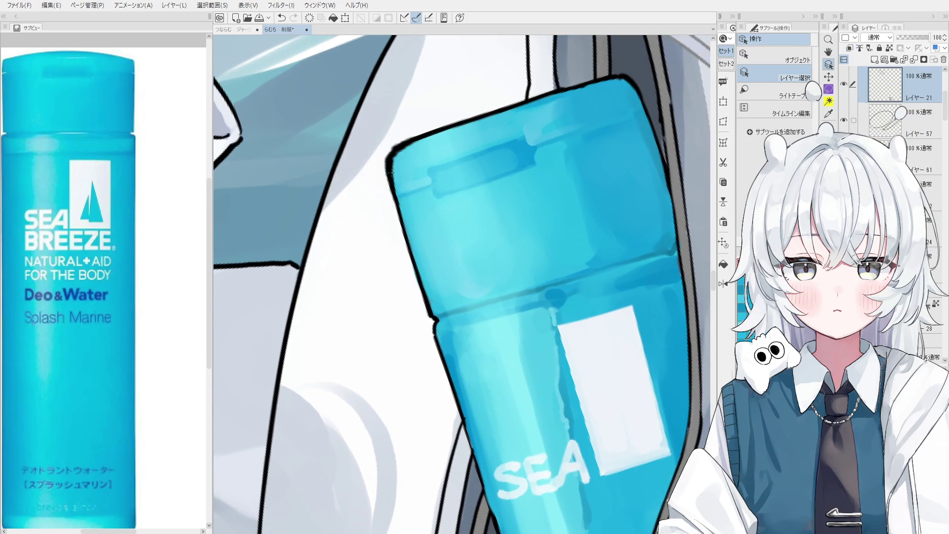
pyautogui.press(']')
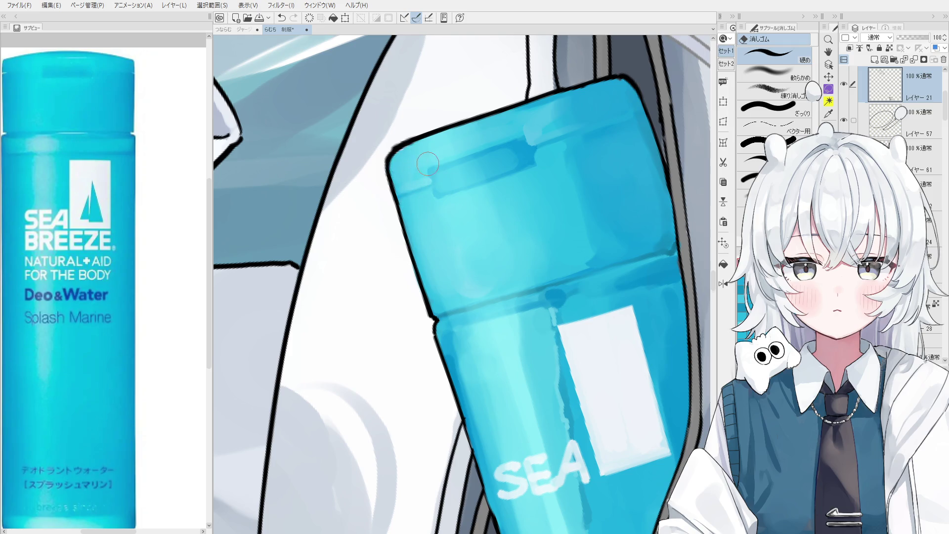
pyautogui.scroll(-2, 426, 166)
pyautogui.press('p')
pyautogui.keyDown('ctrl'); pyautogui.keyDown('shift'); pyautogui.click(562, 323); pyautogui.keyUp('shift'); pyautogui.keyUp('ctrl')
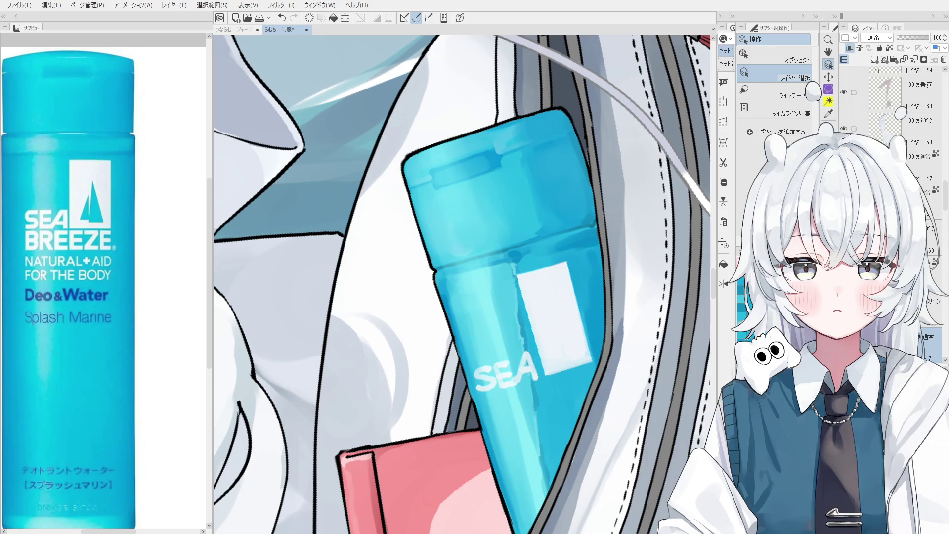
pyautogui.press('e')
pyautogui.scroll(3, 528, 279)
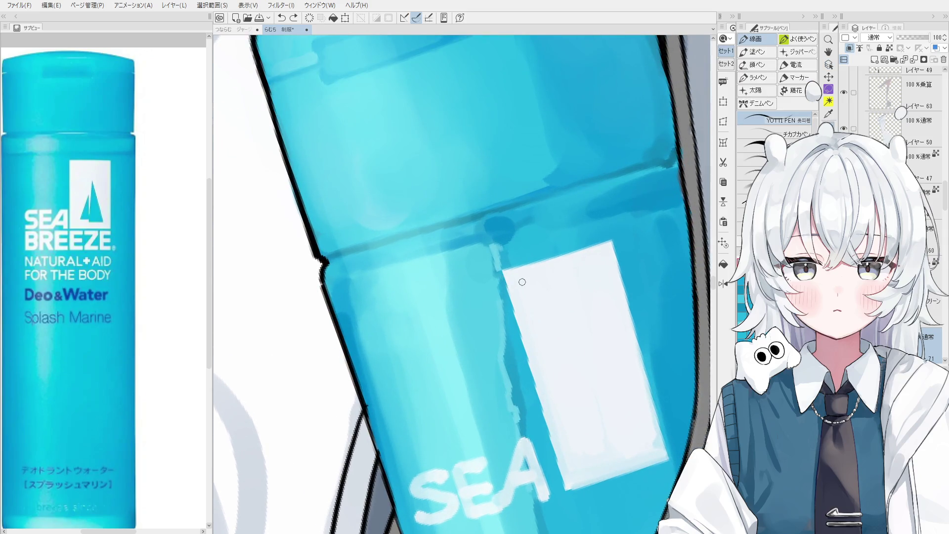
pyautogui.scroll(-1, 497, 269)
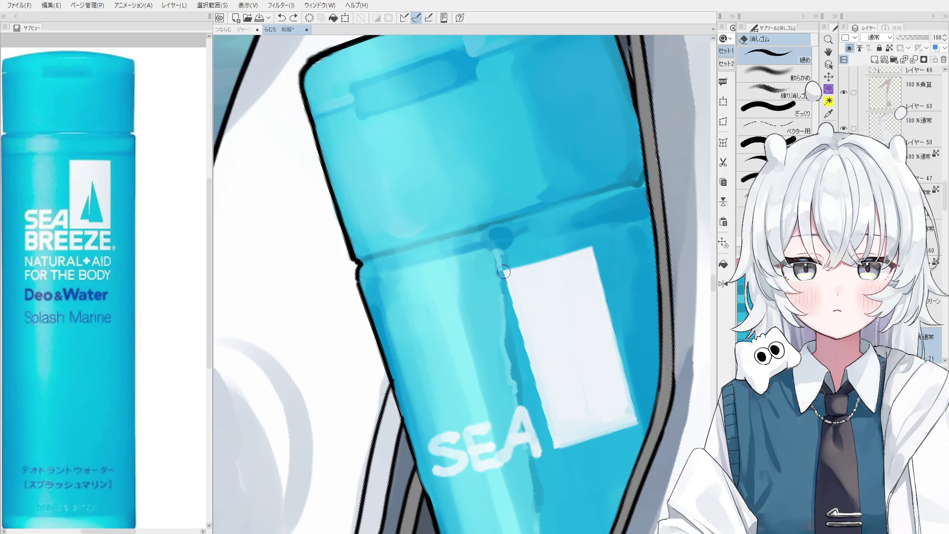
pyautogui.moveTo(499, 272); pyautogui.dragTo(502, 276)
pyautogui.moveTo(496, 272); pyautogui.dragTo(603, 241)
# Straighten the label's right and left edges with the fine gouache brush
pyautogui.press('b')
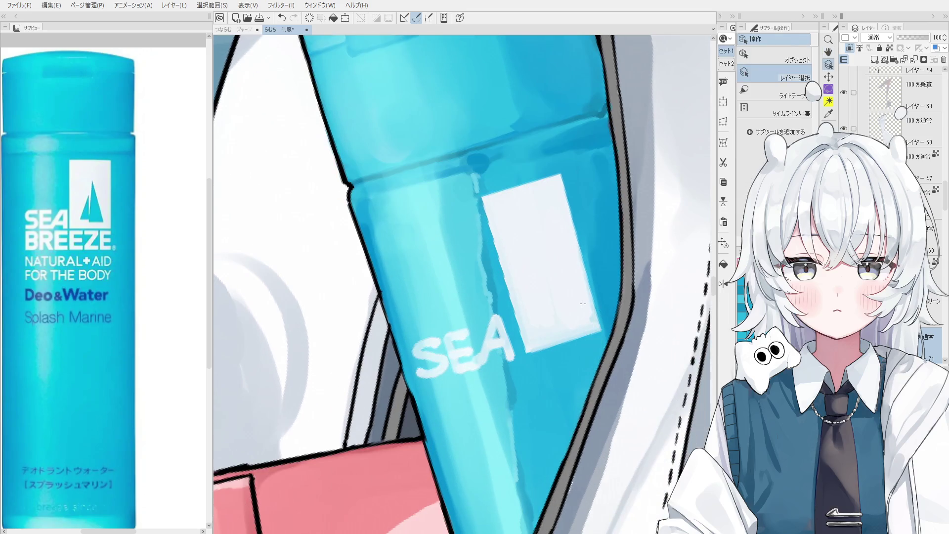
pyautogui.moveTo(560, 177); pyautogui.dragTo(601, 327)
pyautogui.moveTo(583, 201); pyautogui.dragTo(549, 277)
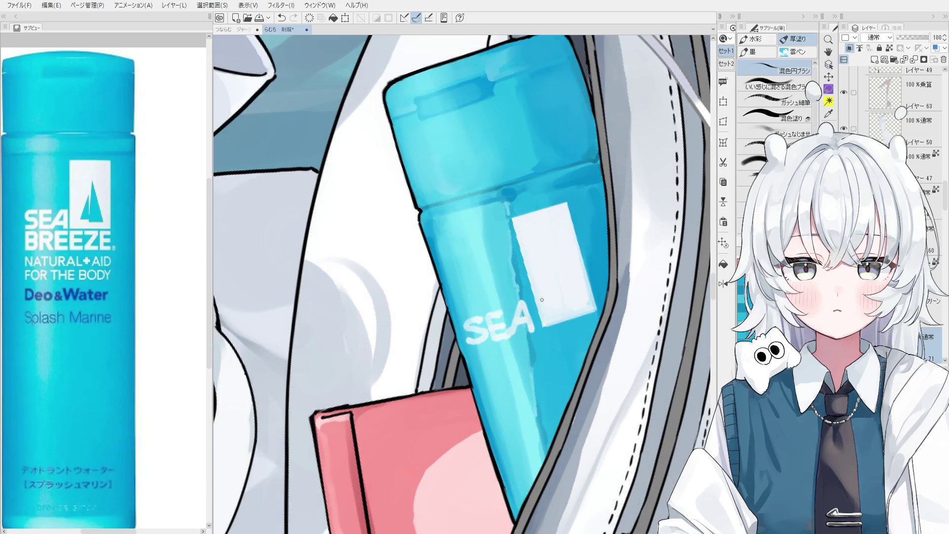
pyautogui.press('b')
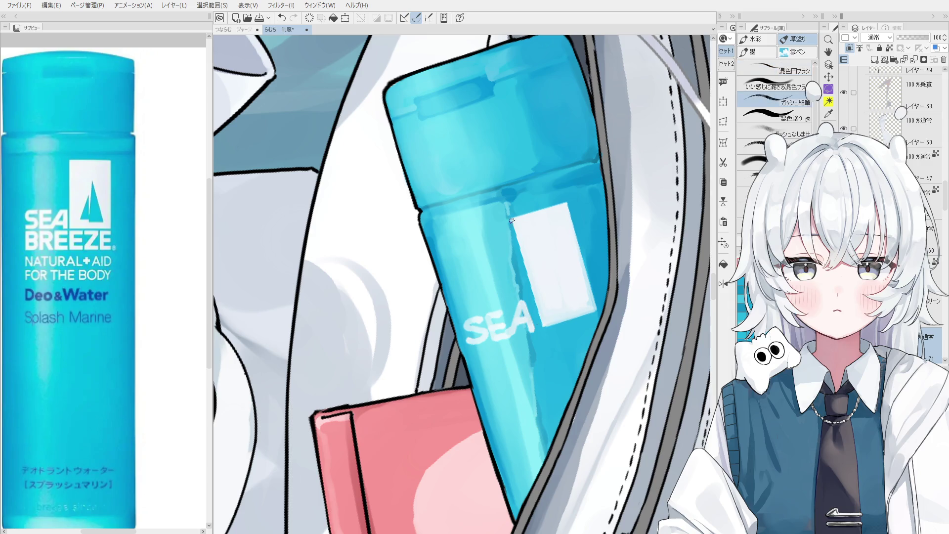
pyautogui.moveTo(512, 221); pyautogui.dragTo(541, 328)
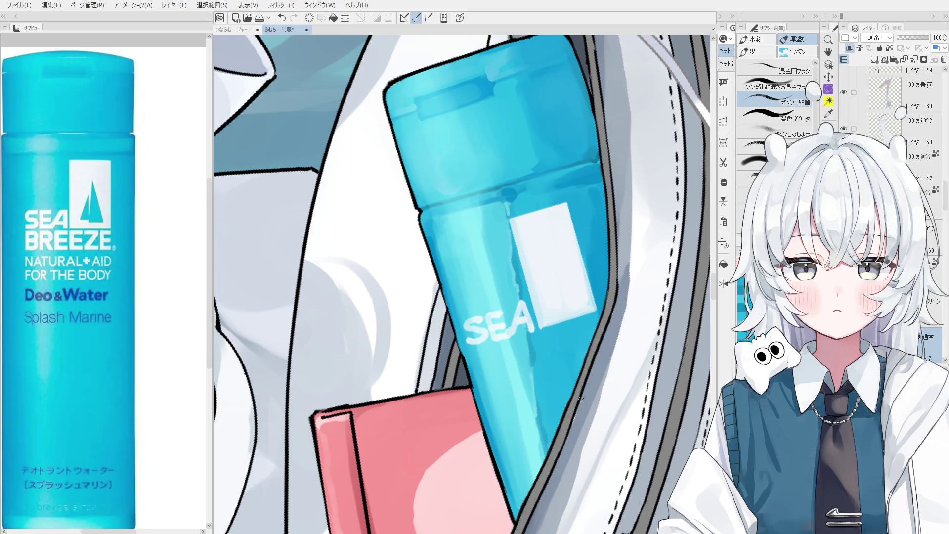
# Erase trial straight lines on the white label to sketch a triangle, undoing the misplaced ones
pyautogui.scroll(-2, 575, 360)
pyautogui.press('o')
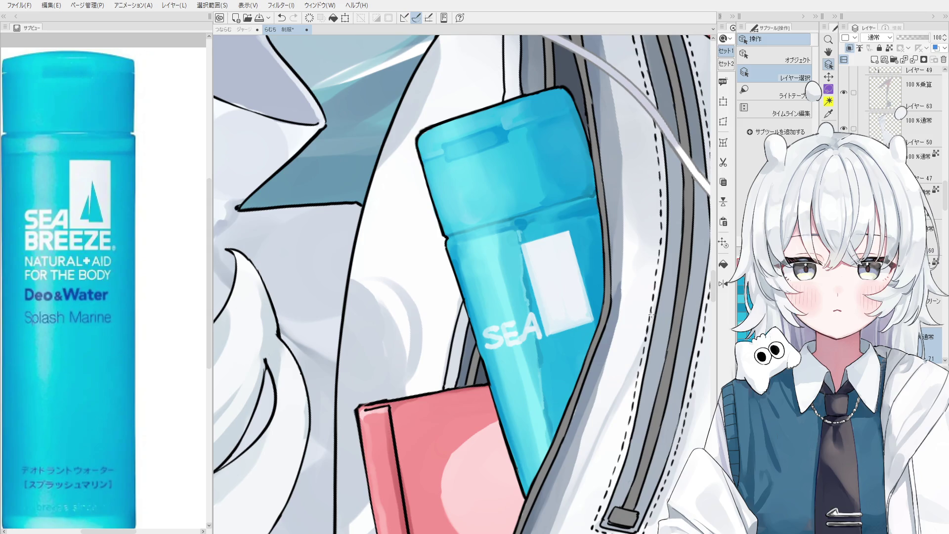
pyautogui.press('e')
pyautogui.scroll(2, 547, 290)
pyautogui.moveTo(547, 259); pyautogui.dragTo(548, 337)
pyautogui.hotkey('ctrl', 'z')
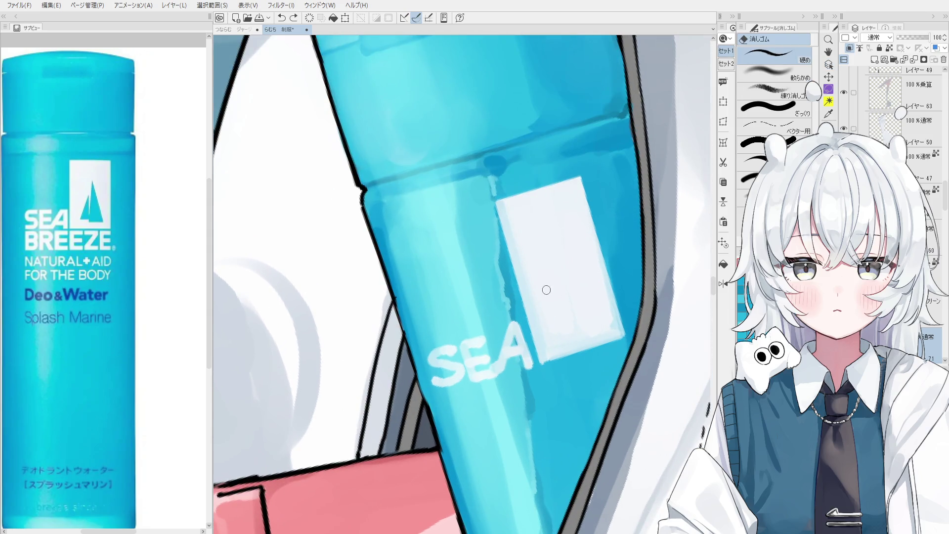
pyautogui.moveTo(548, 256)
pyautogui.mouseDown()
pyautogui.moveTo(544, 322)
pyautogui.moveTo(574, 322)
pyautogui.moveTo(571, 315)
pyautogui.mouseUp()
pyautogui.hotkey('ctrl', 'z')
pyautogui.hotkey('ctrl', 'z')
pyautogui.hotkey('ctrl', 'z')
pyautogui.hotkey('ctrl', 'z')
pyautogui.moveTo(548, 255)
pyautogui.mouseDown()
pyautogui.moveTo(571, 318)
pyautogui.moveTo(550, 310)
pyautogui.moveTo(549, 270)
pyautogui.moveTo(558, 317)
pyautogui.mouseUp()
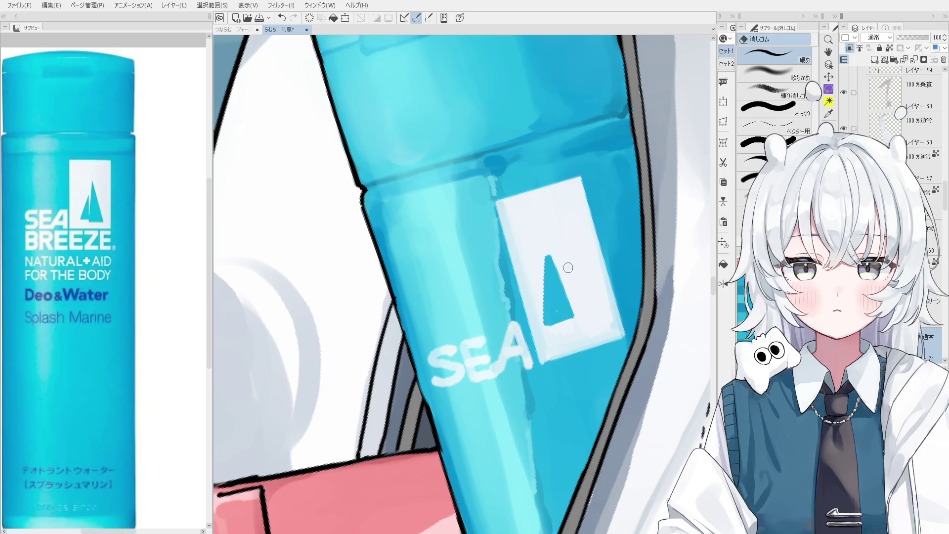
pyautogui.moveTo(555, 211)
pyautogui.mouseDown()
pyautogui.moveTo(577, 330)
pyautogui.moveTo(603, 323)
pyautogui.mouseUp()
pyautogui.hotkey('ctrl', 'z')
pyautogui.hotkey('ctrl', 'z')
pyautogui.hotkey('ctrl', 'y')
pyautogui.hotkey('ctrl', 'z')
pyautogui.hotkey('ctrl', 'z')
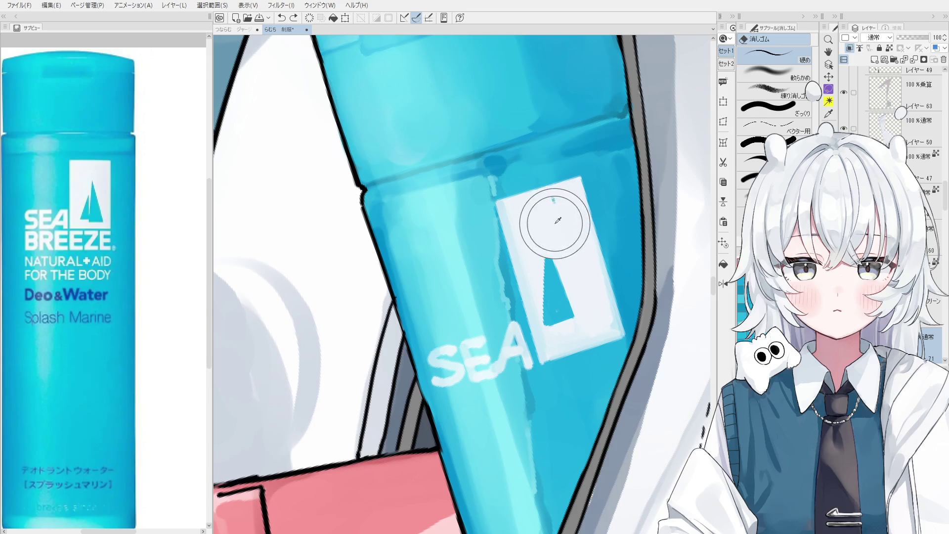
# Paint over the stray dot at the label top and pick the layer under the label
pyautogui.press('b')
pyautogui.click(555, 215)
pyautogui.press('o')
pyautogui.click(552, 274)
pyautogui.press('b')
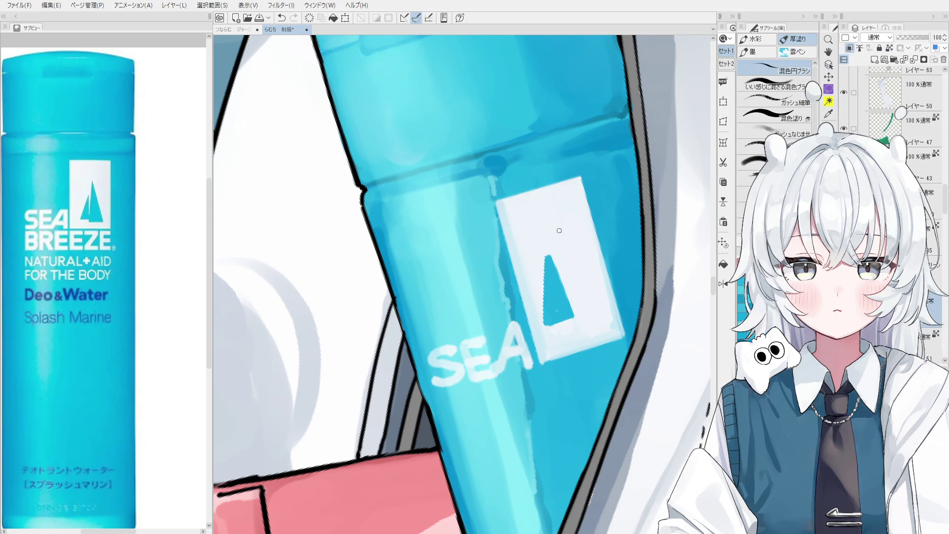
# Erase a straight-sided triangle outline on the label, from the top down to the base and back
pyautogui.press('e')
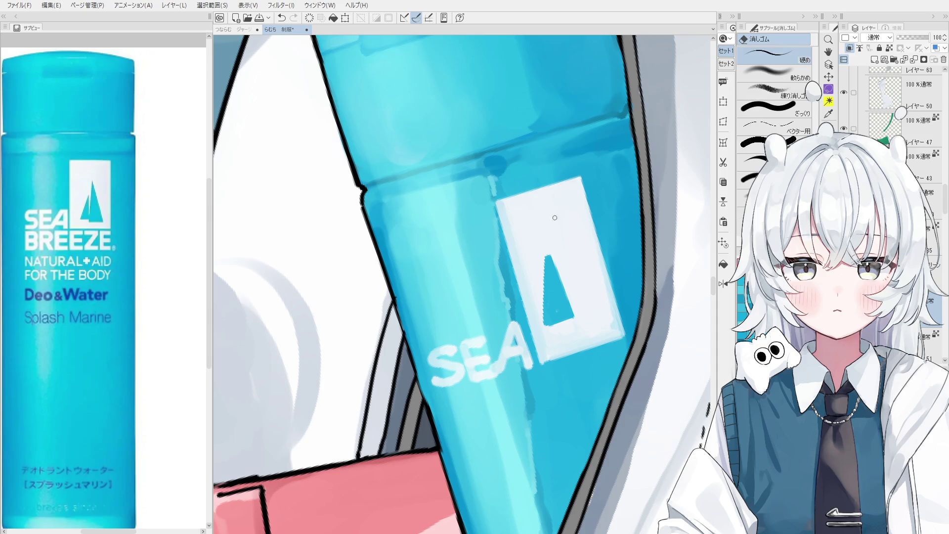
pyautogui.keyDown('shift'); pyautogui.click(574, 323); pyautogui.keyUp('shift')
pyautogui.hotkey('ctrl', 'z')
pyautogui.moveTo(549, 215); pyautogui.dragTo(572, 323)
pyautogui.keyDown('shift'); pyautogui.click(572, 322); pyautogui.keyUp('shift')
pyautogui.keyDown('shift'); pyautogui.click(602, 316); pyautogui.keyUp('shift')
pyautogui.keyDown('shift'); pyautogui.click(549, 213); pyautogui.keyUp('shift')
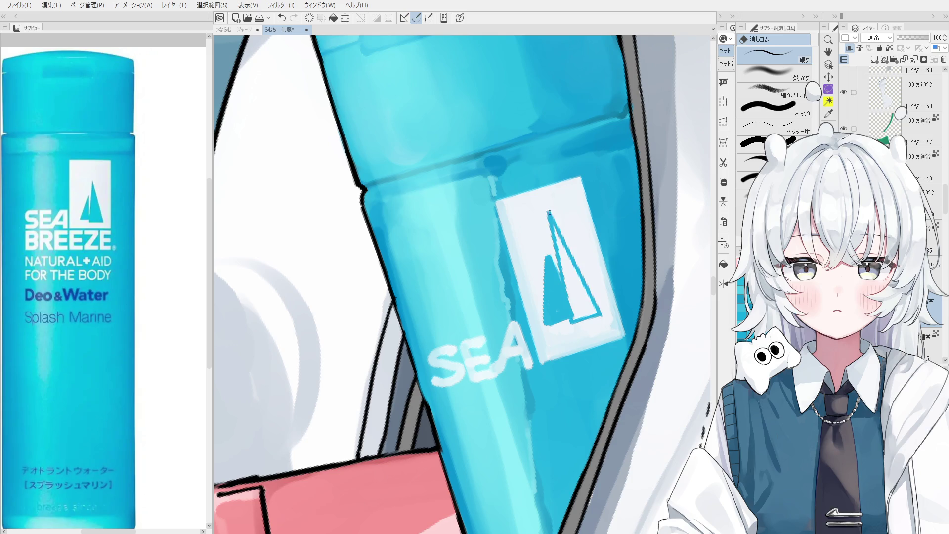
# Erase the triangle's interior and white streaks so it shows solid blue
pyautogui.moveTo(553, 239)
pyautogui.mouseDown()
pyautogui.moveTo(569, 299)
pyautogui.moveTo(566, 268)
pyautogui.moveTo(583, 304)
pyautogui.moveTo(579, 296)
pyautogui.mouseUp()
pyautogui.hotkey('ctrl', 'z')
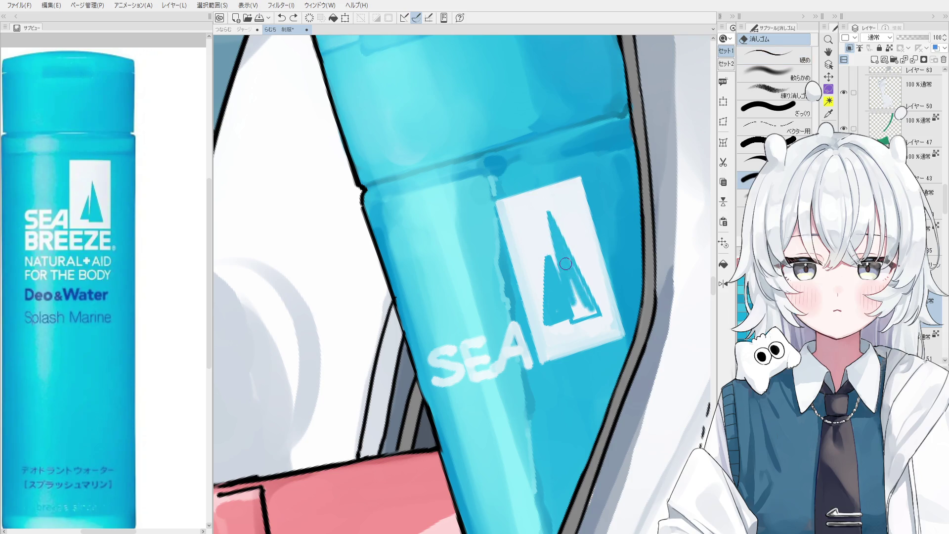
pyautogui.moveTo(565, 257)
pyautogui.mouseDown()
pyautogui.moveTo(588, 309)
pyautogui.moveTo(573, 302)
pyautogui.moveTo(576, 314)
pyautogui.moveTo(577, 298)
pyautogui.moveTo(594, 314)
pyautogui.mouseUp()
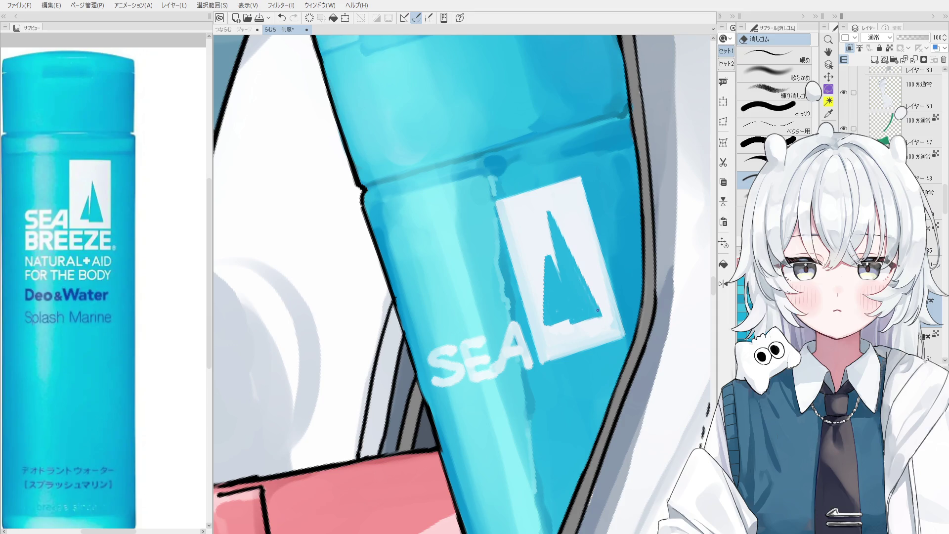
pyautogui.scroll(-6, 604, 315)
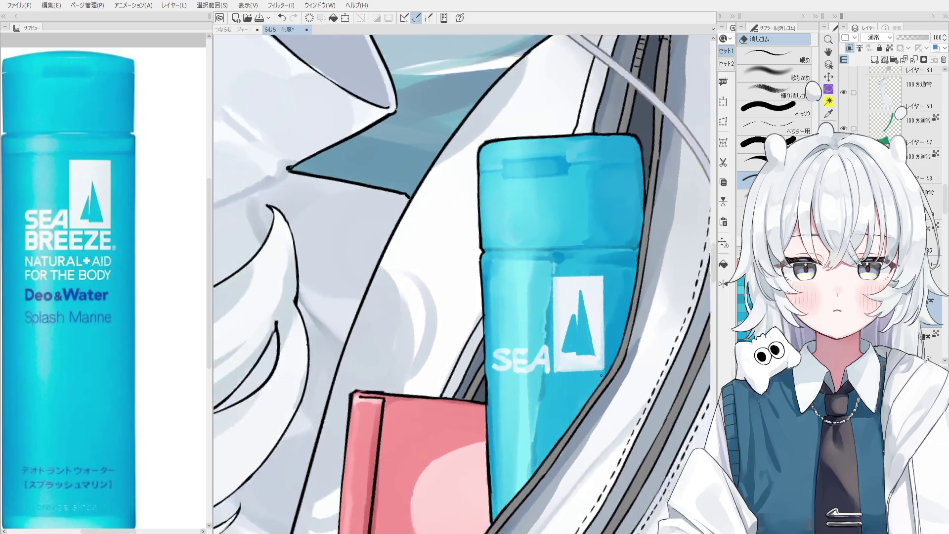
pyautogui.scroll(-8, 589, 387)
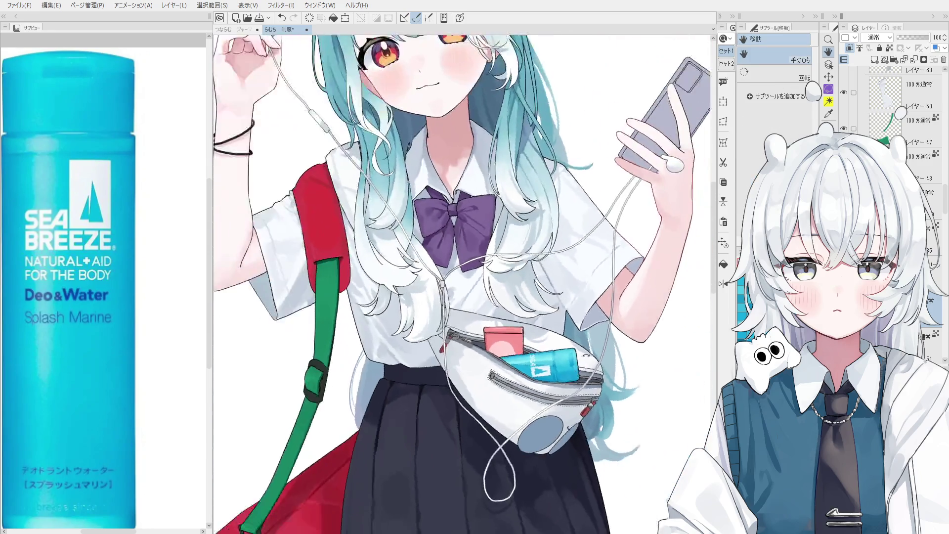
pyautogui.scroll(-1, 569, 420)
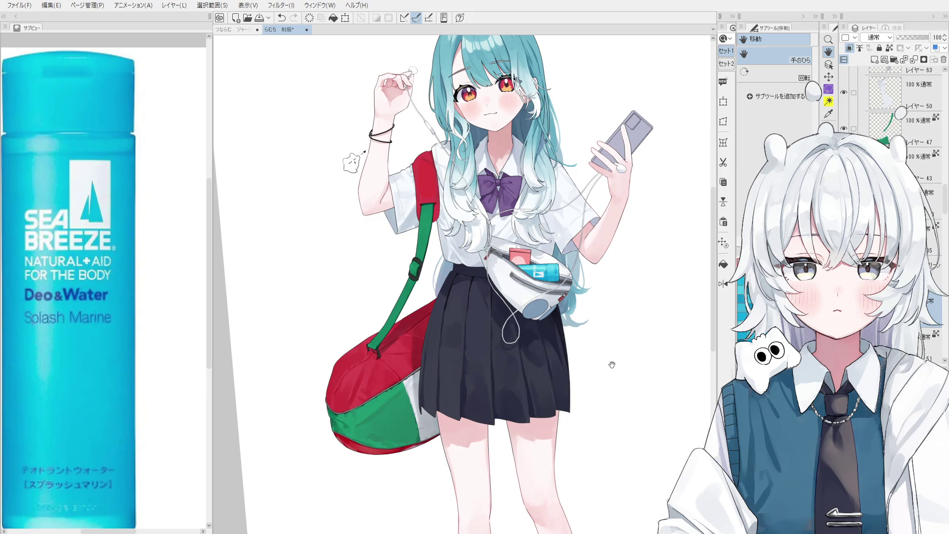
pyautogui.moveTo(593, 379); pyautogui.dragTo(573, 319)
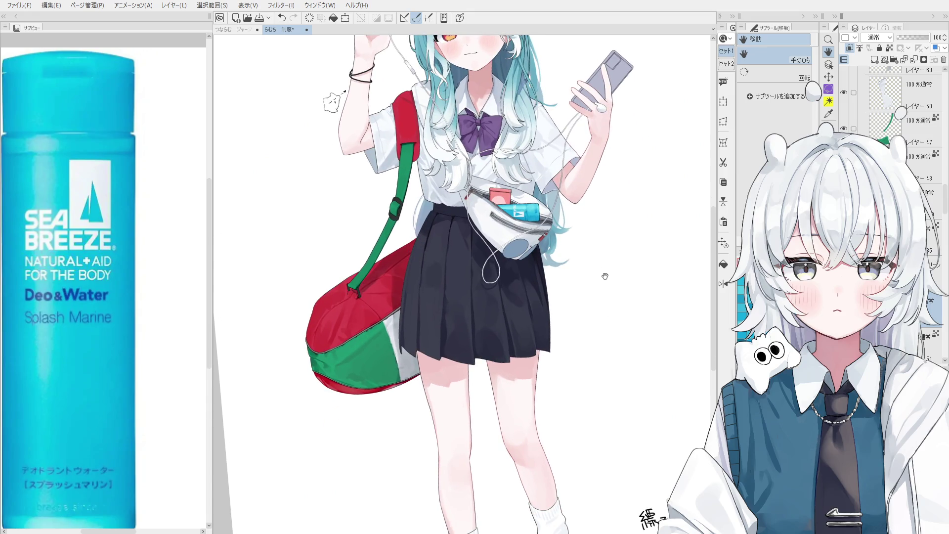
pyautogui.scroll(2, 574, 323)
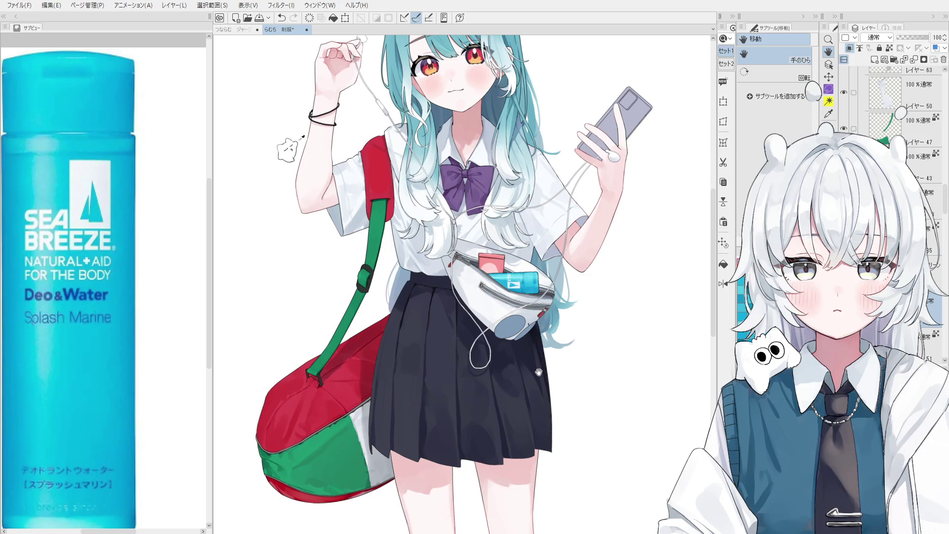
pyautogui.scroll(3, 506, 311)
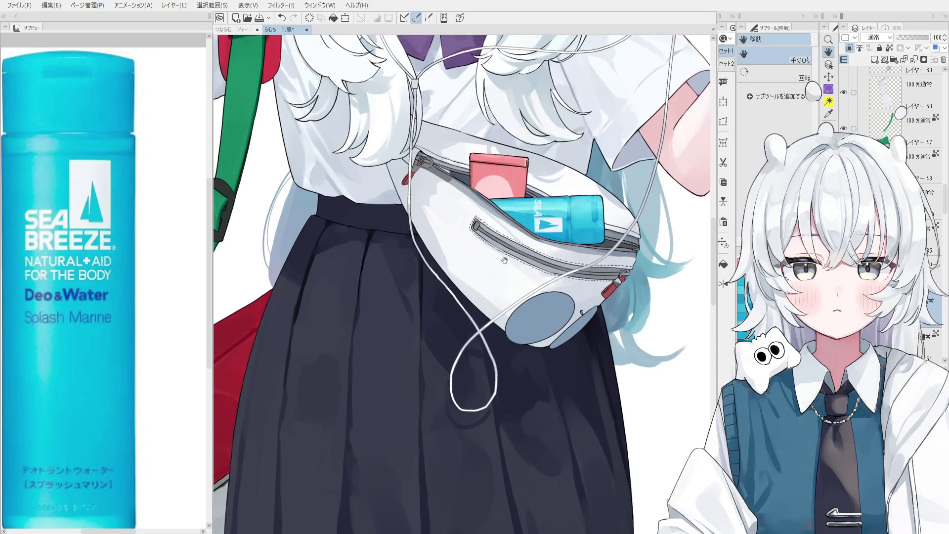
pyautogui.moveTo(504, 257)
pyautogui.mouseDown()
pyautogui.moveTo(584, 393)
pyautogui.moveTo(488, 238)
pyautogui.mouseUp()
pyautogui.scroll(3, 443, 272)
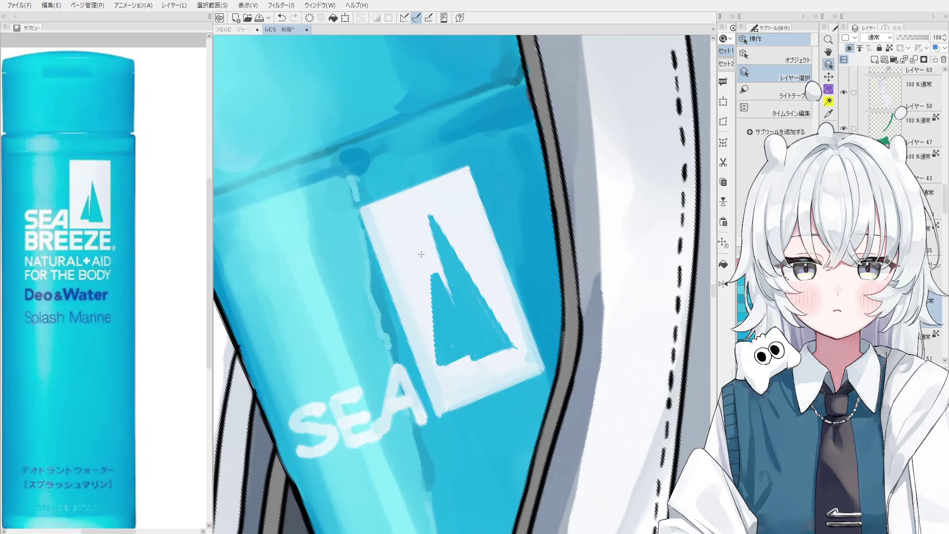
# Paint a light stripe down the blue triangle with the 混色円ブラシ brush
pyautogui.press('e')
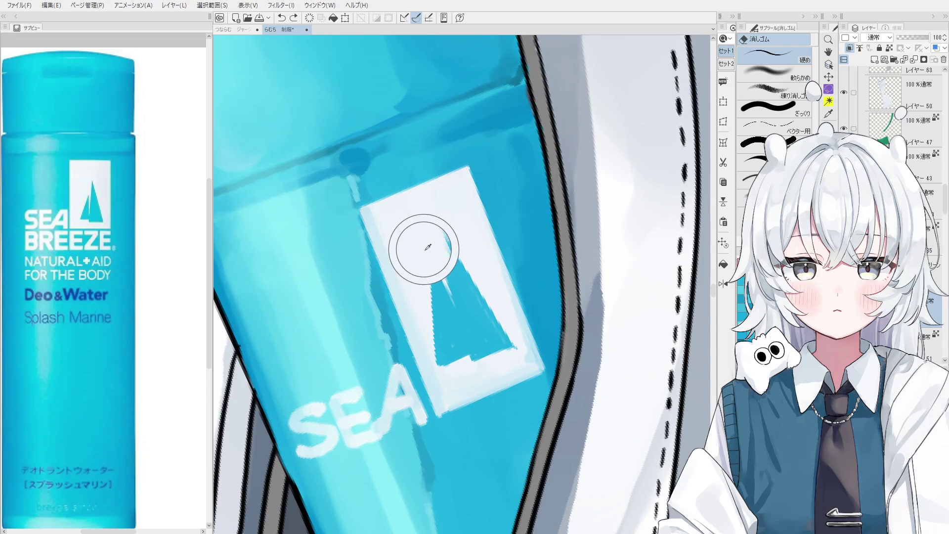
pyautogui.hotkey('ctrl', 'z')
pyautogui.press('b')
pyautogui.press('b')
pyautogui.moveTo(438, 272); pyautogui.dragTo(467, 338)
pyautogui.hotkey('ctrl', 'z')
pyautogui.hotkey('ctrl', 'y')
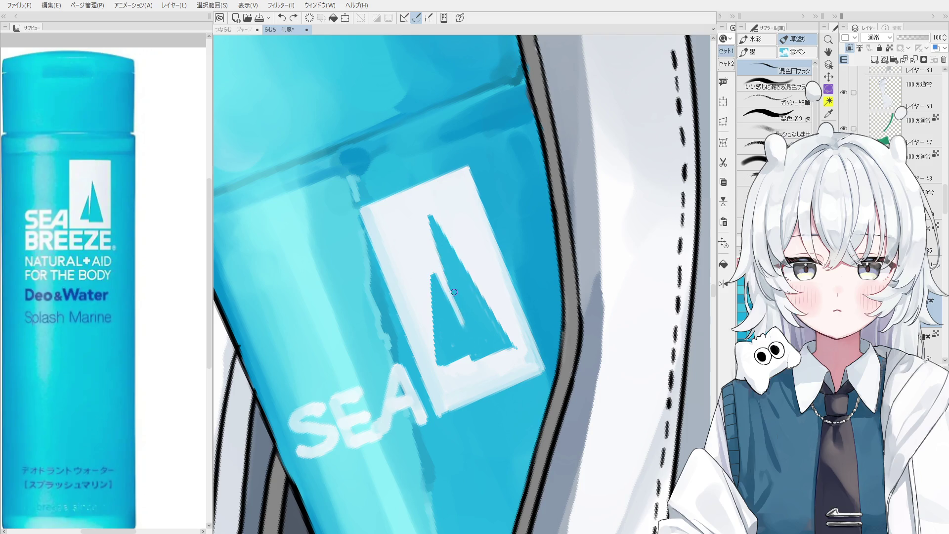
pyautogui.scroll(-1, 484, 358)
pyautogui.press('^')
pyautogui.press('^')
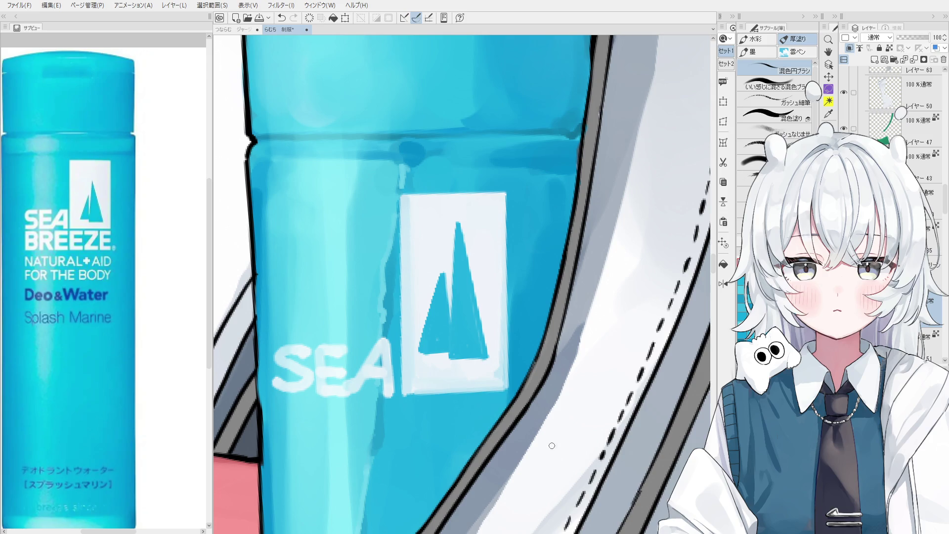
# Tilt the canvas view and paint along the triangle's left edge
pyautogui.press('o')
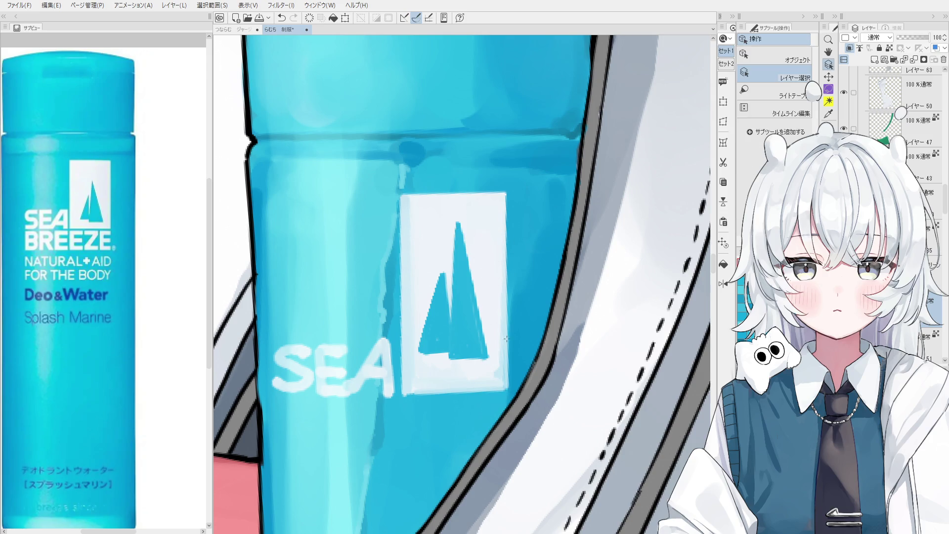
pyautogui.press('-')
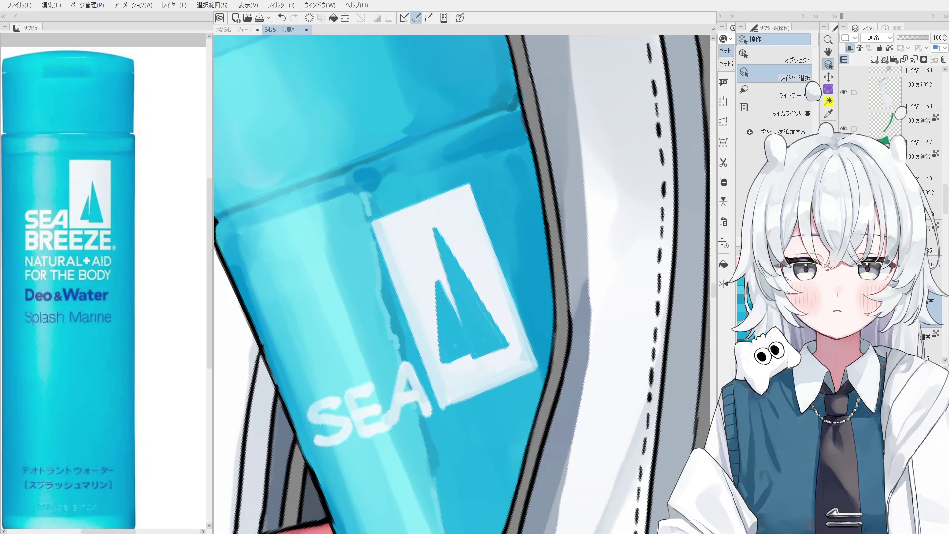
pyautogui.press('b')
pyautogui.moveTo(431, 267); pyautogui.dragTo(435, 368)
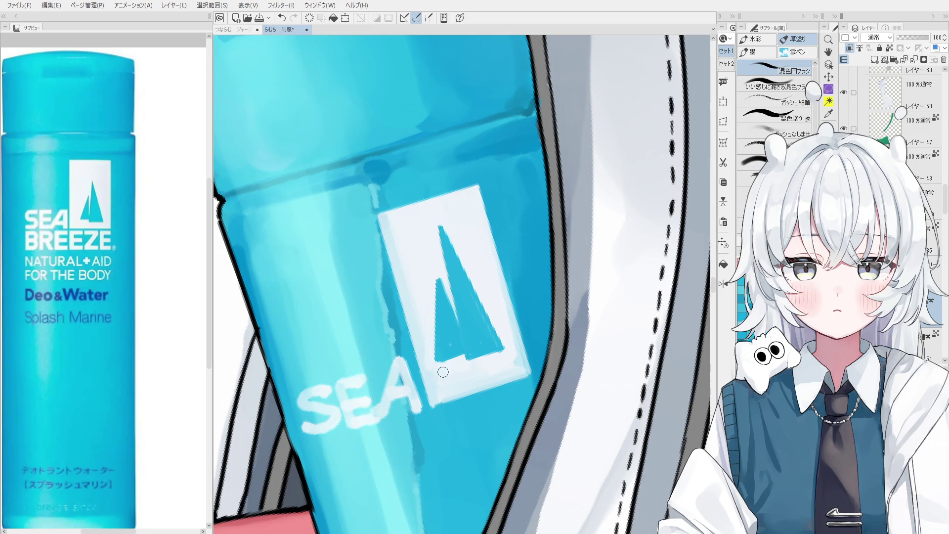
pyautogui.press('^')
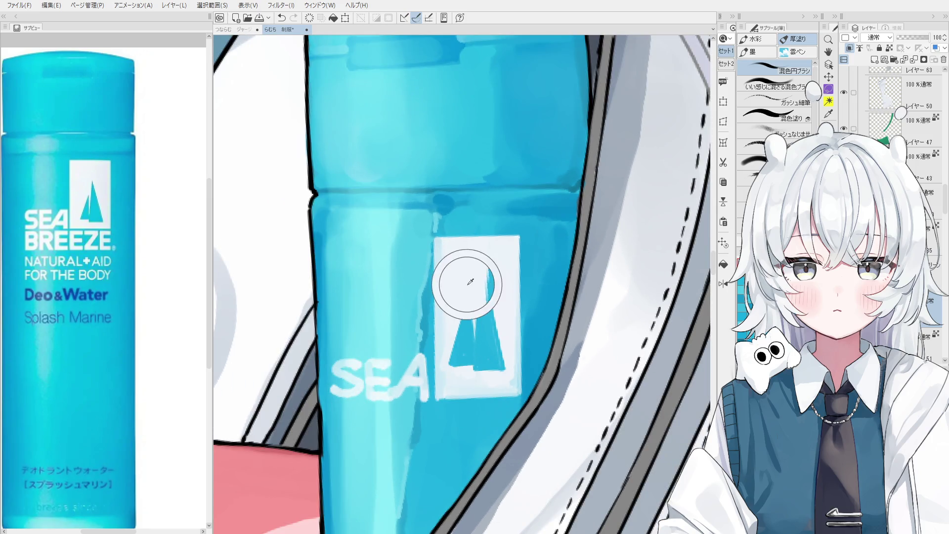
# Narrow the left triangle with light strokes using the finer ガッシュ細筆 brush
pyautogui.click(792, 103)
pyautogui.scroll(1, 462, 292)
pyautogui.moveTo(438, 405); pyautogui.dragTo(469, 300)
pyautogui.hotkey('ctrl', 'z')
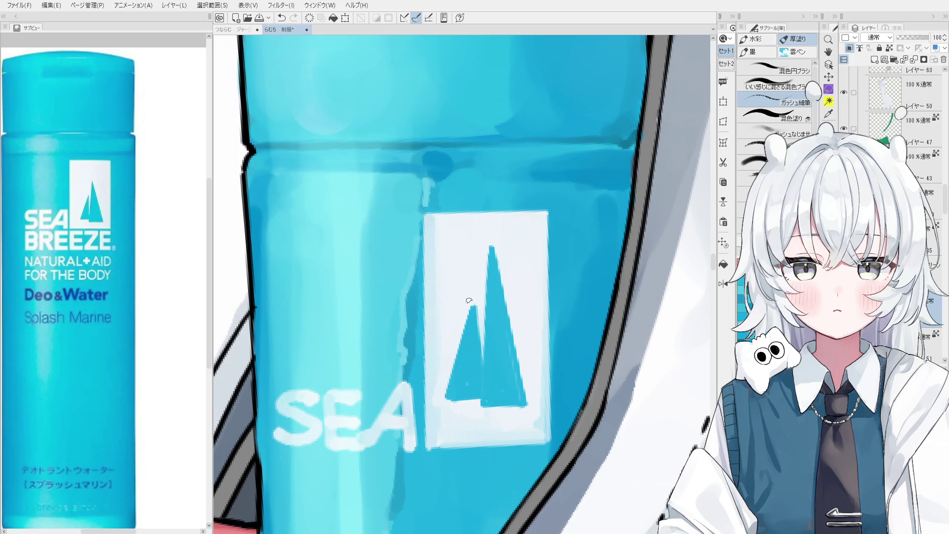
pyautogui.moveTo(470, 292); pyautogui.dragTo(445, 398)
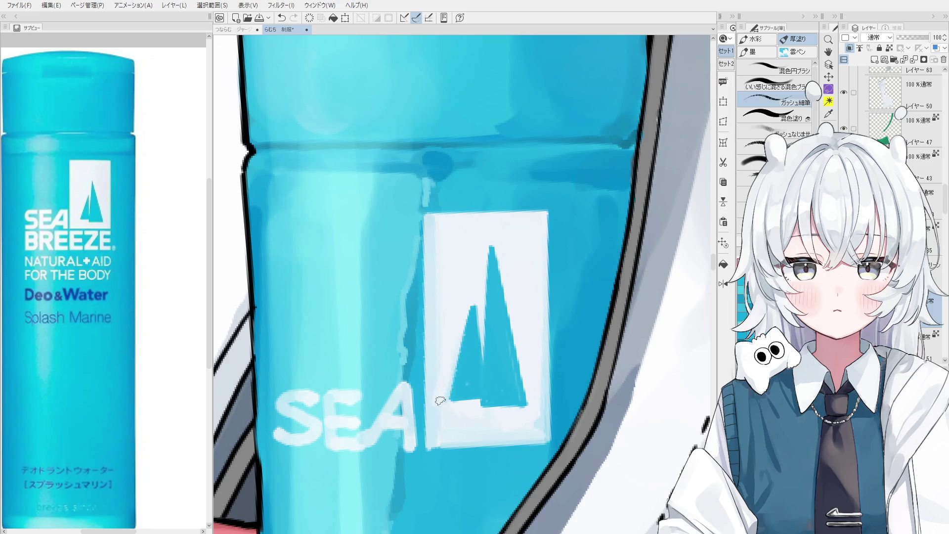
pyautogui.moveTo(431, 221); pyautogui.dragTo(438, 440)
pyautogui.hotkey('ctrl', 'z')
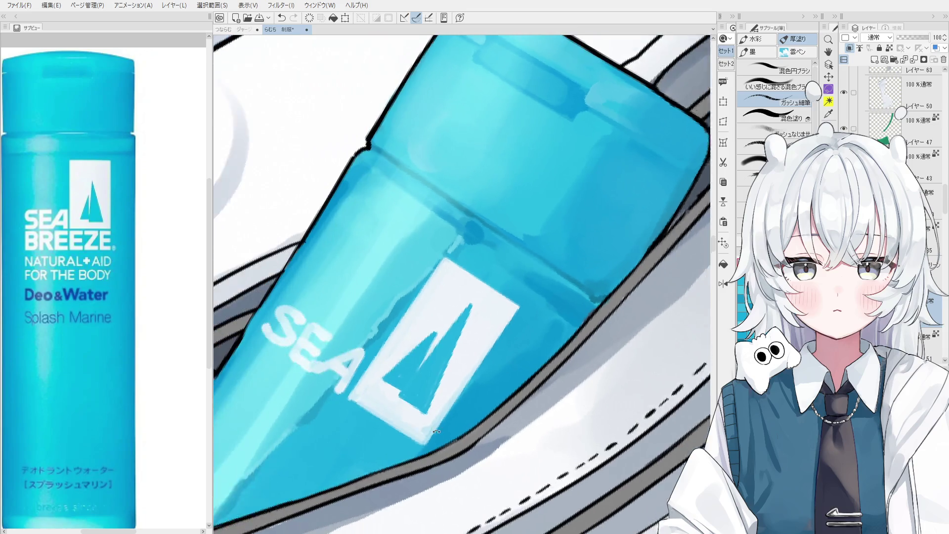
# Rotate the bottle horizontal and try dark gouache strokes along the cap seam, undoing them
pyautogui.scroll(-2, 436, 431)
pyautogui.moveTo(577, 416); pyautogui.dragTo(582, 384)
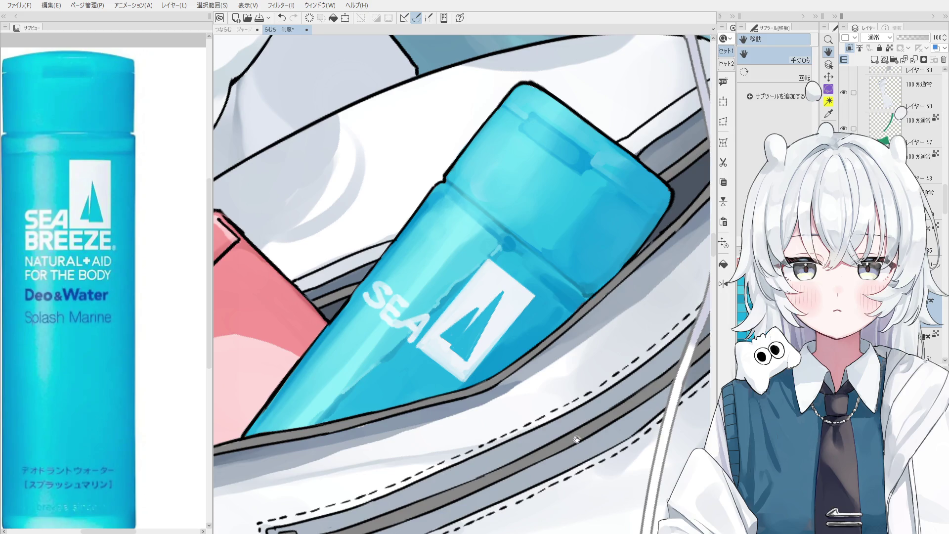
pyautogui.moveTo(496, 281)
pyautogui.mouseDown()
pyautogui.moveTo(474, 250)
pyautogui.moveTo(475, 297)
pyautogui.moveTo(446, 356)
pyautogui.mouseUp()
pyautogui.press('b')
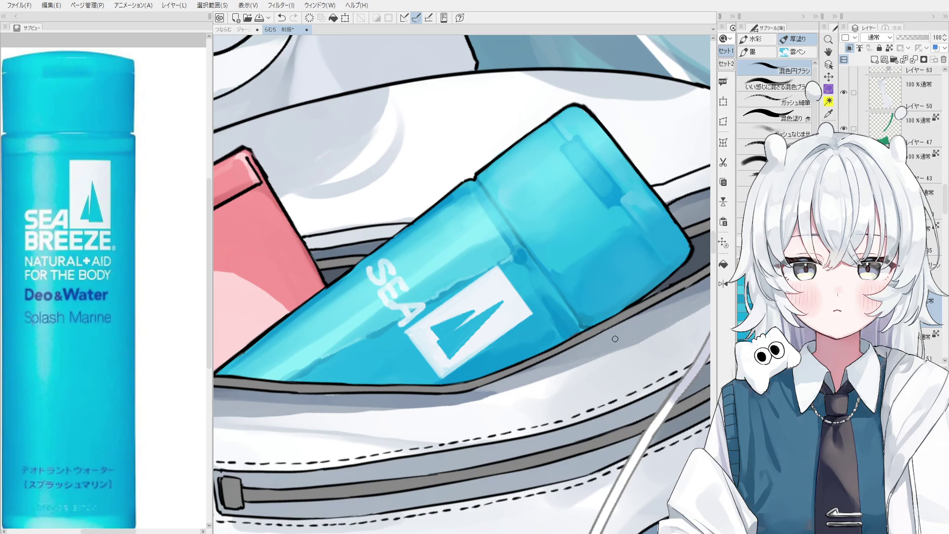
pyautogui.moveTo(500, 232)
pyautogui.mouseDown()
pyautogui.moveTo(534, 214)
pyautogui.moveTo(550, 383)
pyautogui.mouseUp()
pyautogui.moveTo(530, 203); pyautogui.dragTo(550, 385)
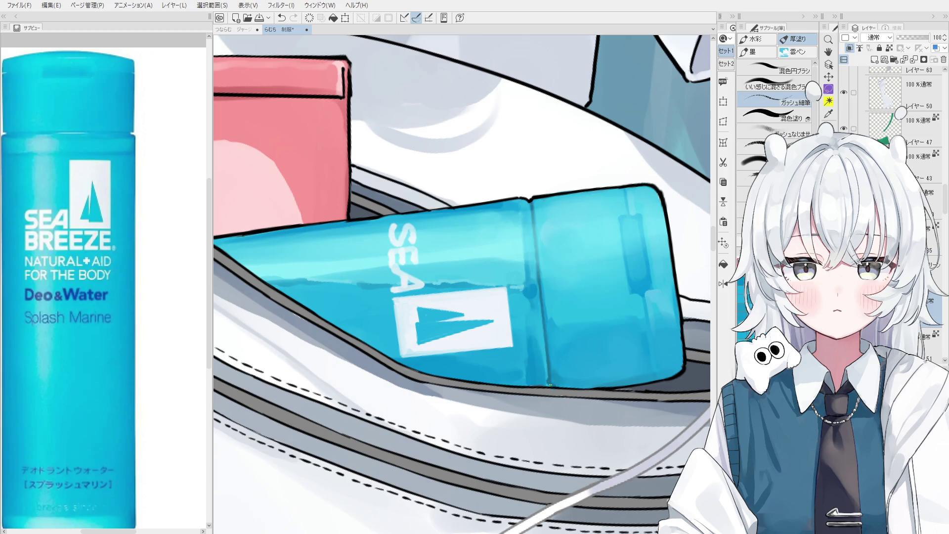
pyautogui.hotkey('ctrl', 'z')
pyautogui.press(',')
pyautogui.press(',')
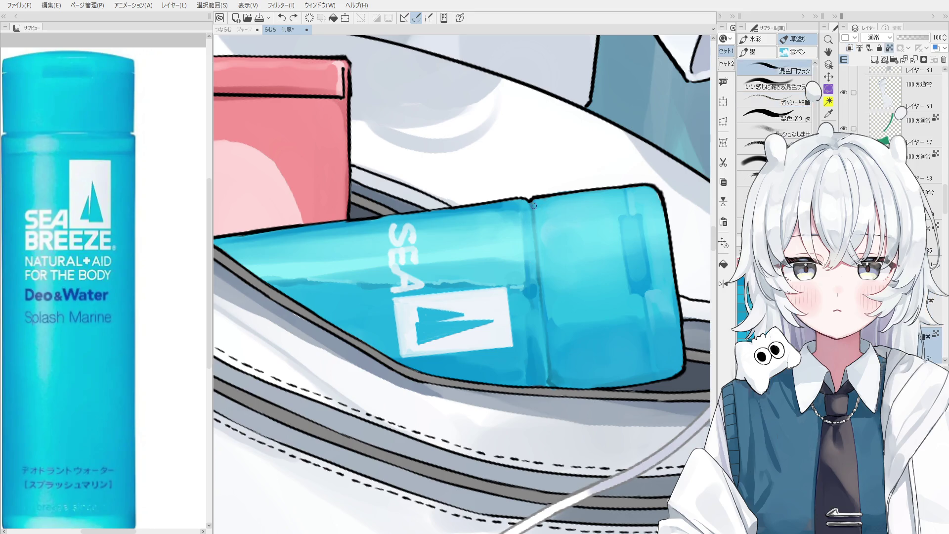
pyautogui.moveTo(530, 204); pyautogui.dragTo(551, 378)
pyautogui.hotkey('ctrl', 'z')
pyautogui.moveTo(541, 356); pyautogui.dragTo(540, 362)
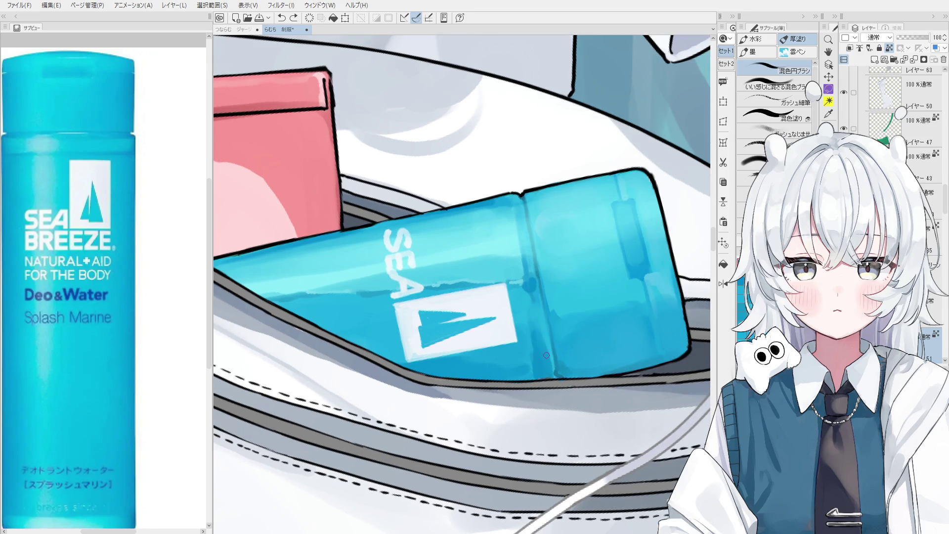
# Try a pen line along the cap seam, then enlarge the pen and stand the bottle upright
pyautogui.press('p')
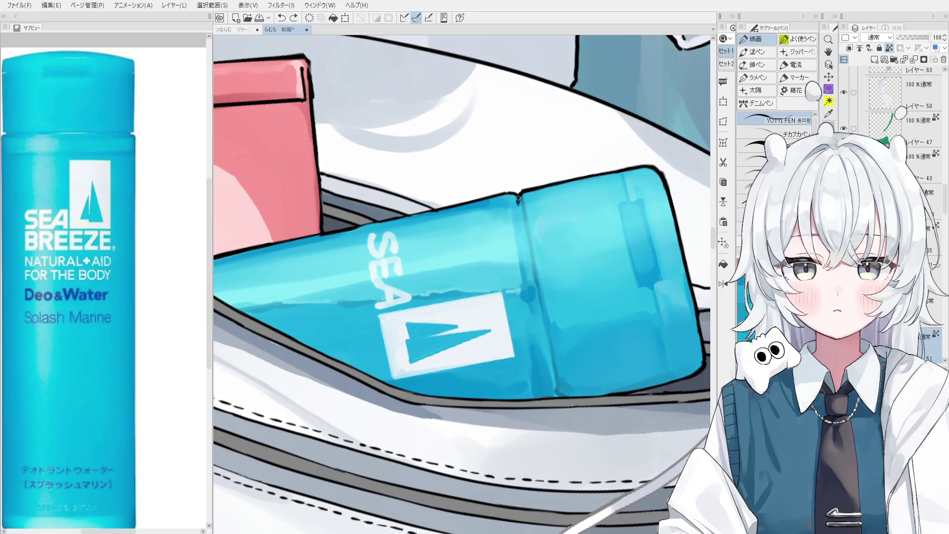
pyautogui.moveTo(518, 198); pyautogui.dragTo(561, 398)
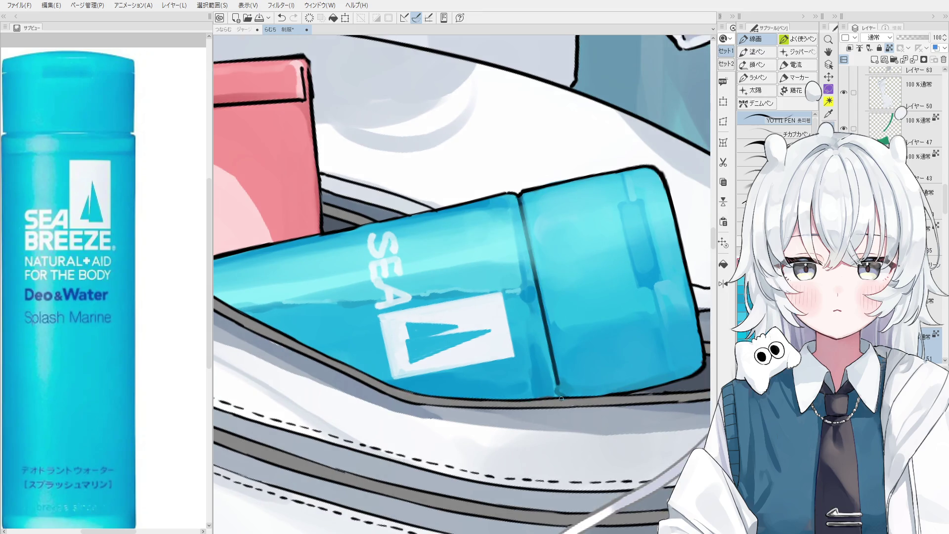
pyautogui.hotkey('ctrl', 'z')
pyautogui.scroll(-1, 543, 296)
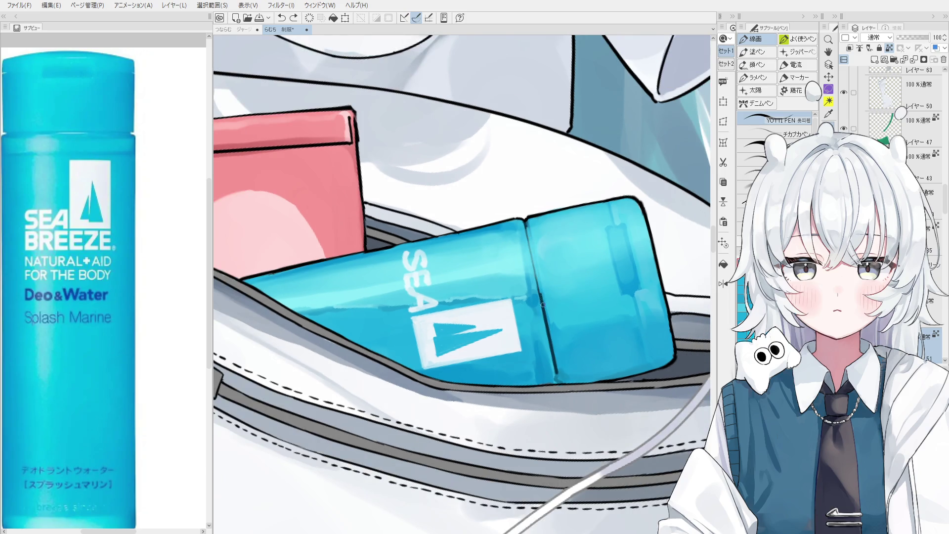
pyautogui.scroll(-1, 537, 267)
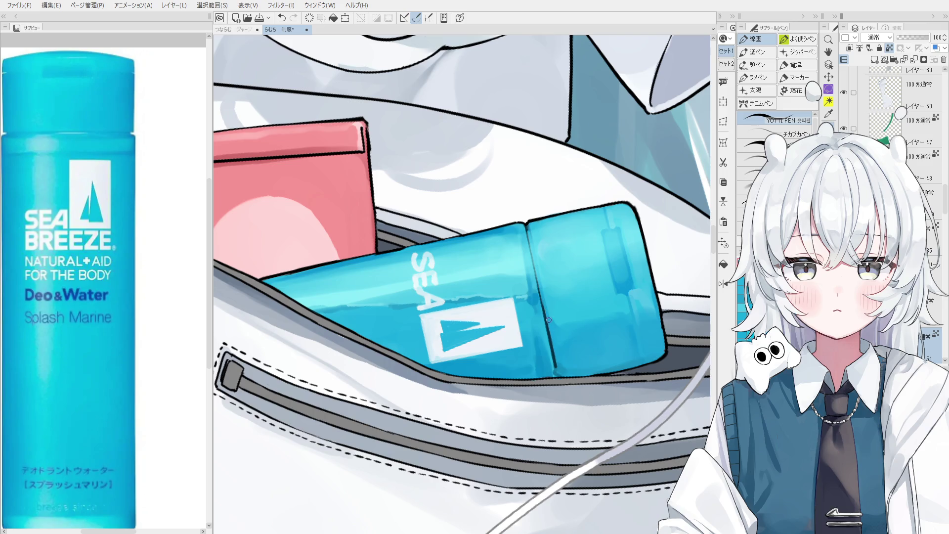
pyautogui.moveTo(556, 360)
pyautogui.mouseDown()
pyautogui.moveTo(547, 377)
pyautogui.moveTo(562, 369)
pyautogui.mouseUp()
pyautogui.scroll(1, 610, 375)
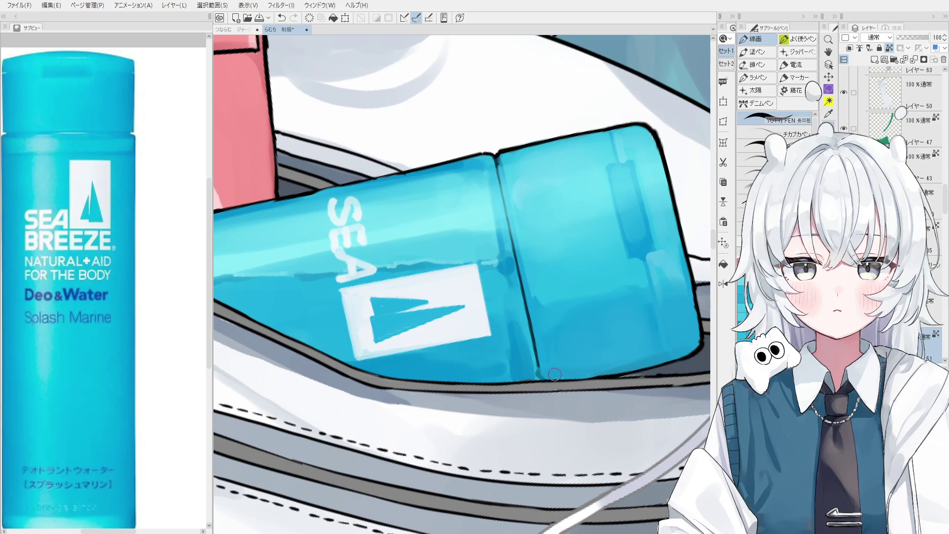
pyautogui.press('-')
pyautogui.press('-')
pyautogui.press('-')
pyautogui.press('-')
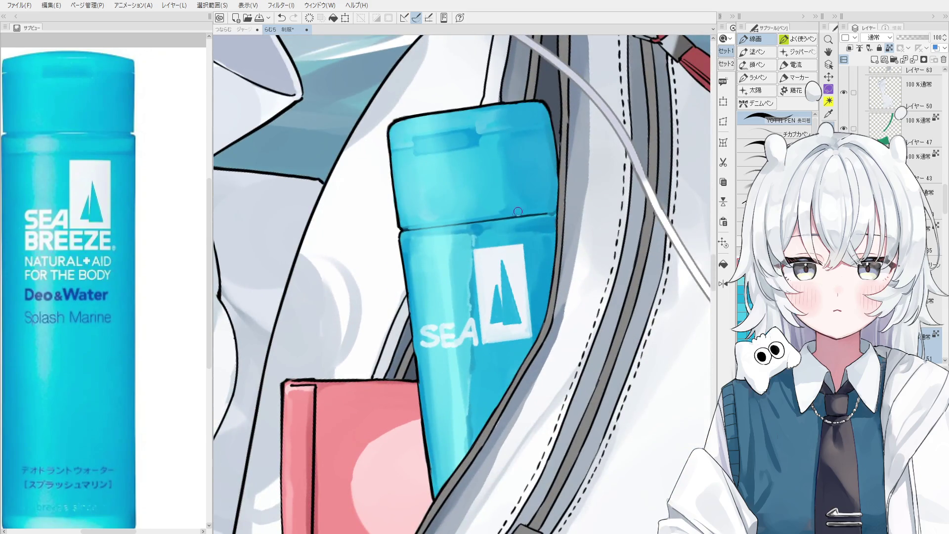
pyautogui.scroll(3, 516, 214)
# Draw a short dark pen stroke along the cap seam, toggling undo and redo to compare
pyautogui.moveTo(378, 230); pyautogui.dragTo(413, 226)
pyautogui.hotkey('ctrl', 'z')
pyautogui.hotkey('ctrl', 'y')
pyautogui.hotkey('ctrl', 'z')
pyautogui.hotkey('ctrl', 'y')
pyautogui.scroll(-2, 417, 233)
pyautogui.hotkey('ctrl', 'y')
pyautogui.hotkey('ctrl', 'z')
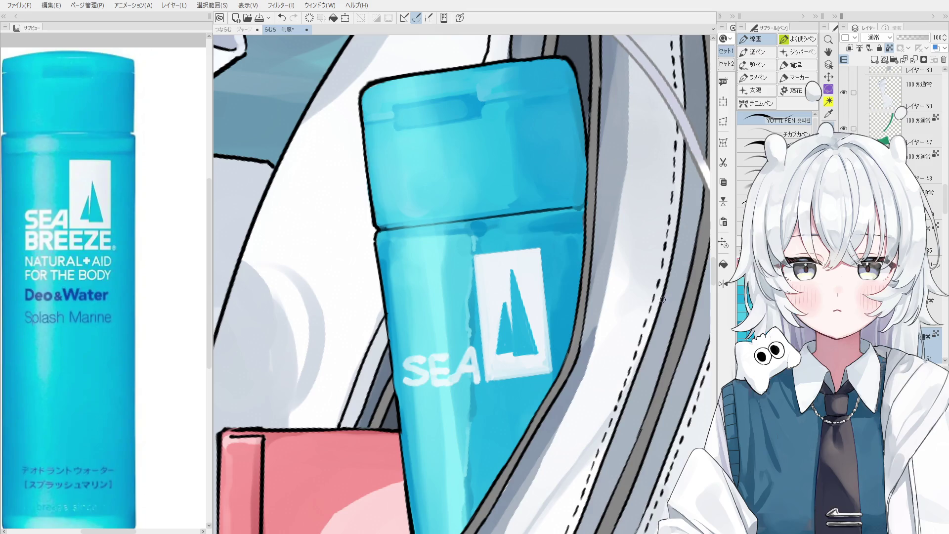
pyautogui.scroll(3, 664, 299)
pyautogui.scroll(2, 571, 210)
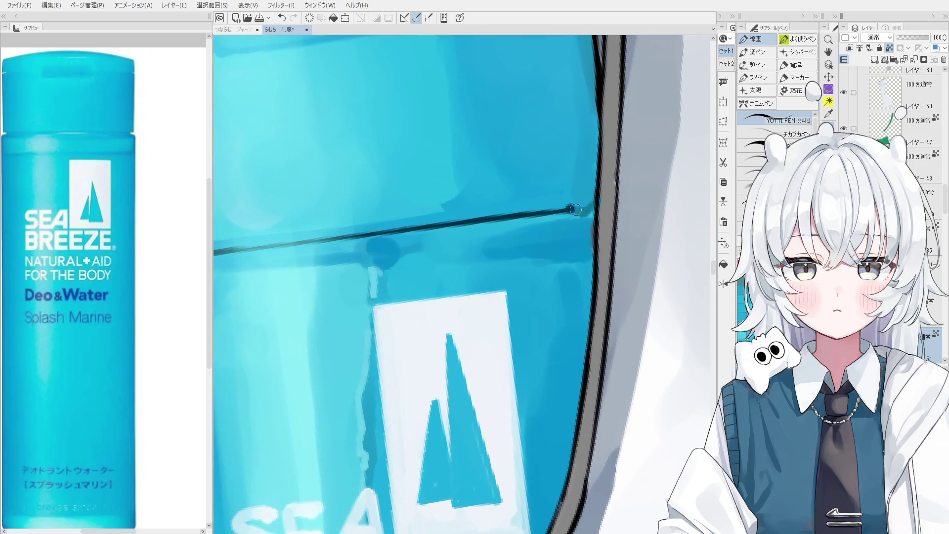
pyautogui.scroll(-1, 571, 209)
pyautogui.scroll(-1, 576, 211)
# Erase the dark patch at the right end of the cap seam
pyautogui.press('e')
pyautogui.click(583, 209)
pyautogui.press('b')
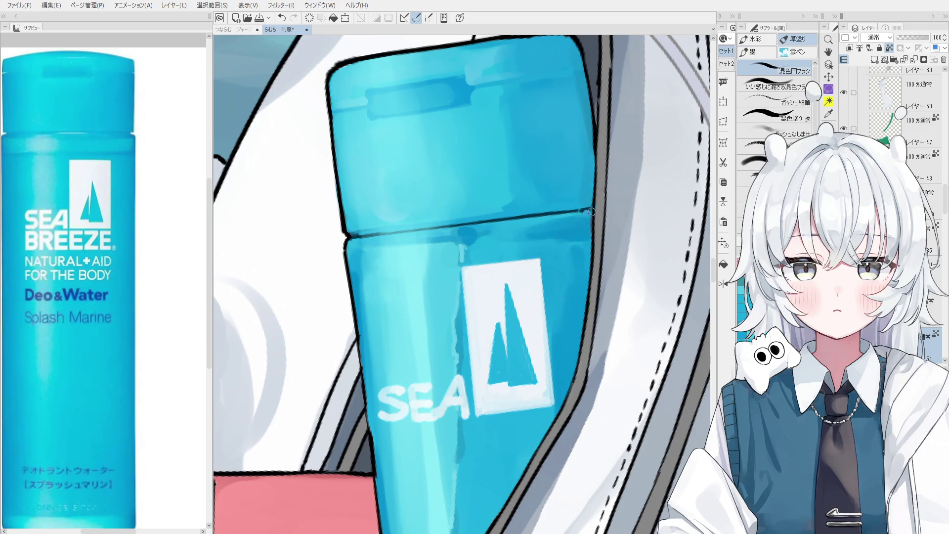
pyautogui.press('h')
pyautogui.scroll(-2, 577, 261)
pyautogui.scroll(1, 576, 264)
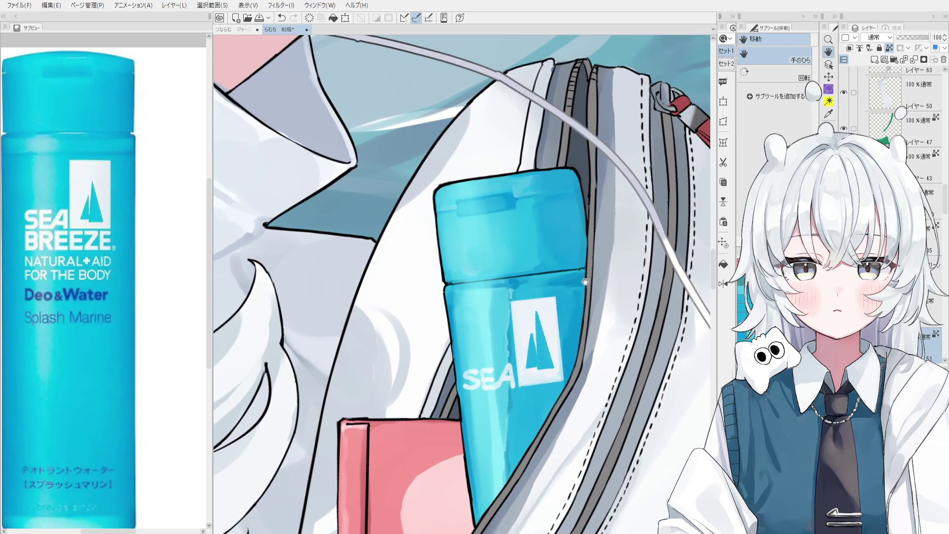
pyautogui.press('e')
pyautogui.scroll(1, 579, 188)
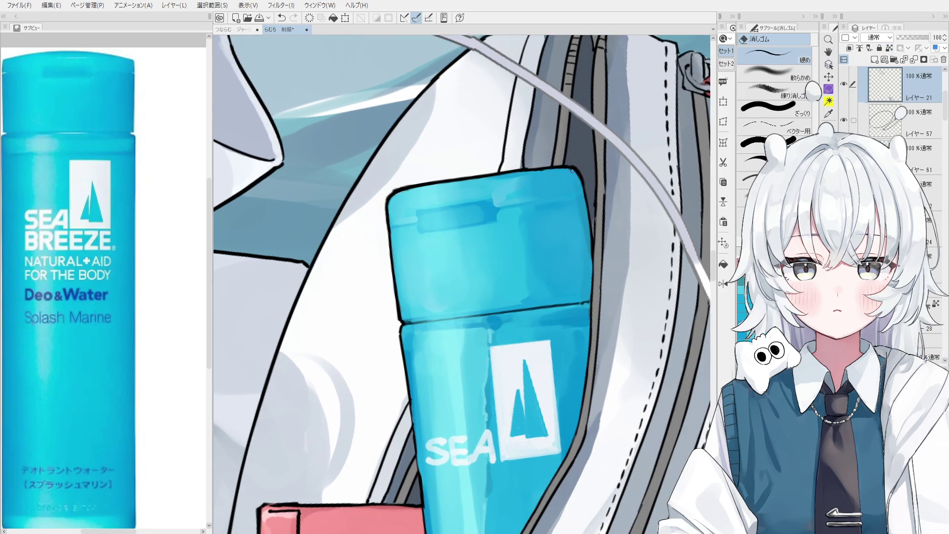
pyautogui.scroll(1, 572, 174)
pyautogui.press('b')
# Round off the cap's top-right corner in blue on the bottle's paint layer
pyautogui.keyDown('ctrl'); pyautogui.click(563, 181); pyautogui.keyUp('ctrl')
pyautogui.press('.')
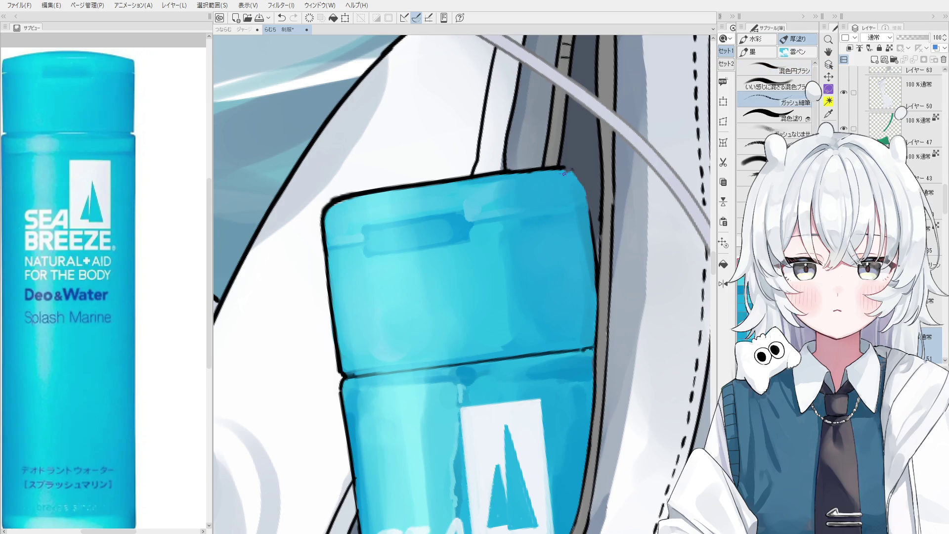
pyautogui.moveTo(569, 174); pyautogui.dragTo(583, 188)
pyautogui.hotkey('ctrl', 'z')
pyautogui.press('p')
pyautogui.scroll(2, 554, 170)
pyautogui.hotkey('ctrl', 'z')
# Redraw the dark pen outline along the cap corner and the bottle's right edge
pyautogui.scroll(-2, 584, 170)
pyautogui.moveTo(568, 168)
pyautogui.mouseDown()
pyautogui.moveTo(590, 176)
pyautogui.moveTo(603, 228)
pyautogui.mouseUp()
pyautogui.scroll(1, 590, 175)
pyautogui.scroll(-2, 590, 174)
pyautogui.hotkey('ctrl', 'z')
pyautogui.moveTo(596, 191); pyautogui.dragTo(605, 243)
pyautogui.scroll(1, 605, 226)
pyautogui.hotkey('ctrl', 'z')
pyautogui.moveTo(596, 210); pyautogui.dragTo(604, 260)
pyautogui.hotkey('ctrl', 'z')
pyautogui.hotkey('ctrl', 'z')
pyautogui.scroll(-1, 599, 244)
pyautogui.moveTo(596, 207)
pyautogui.mouseDown()
pyautogui.moveTo(603, 256)
pyautogui.moveTo(542, 430)
pyautogui.moveTo(520, 240)
pyautogui.mouseUp()
pyautogui.scroll(-1, 600, 244)
pyautogui.scroll(1, 542, 429)
pyautogui.scroll(4, 520, 241)
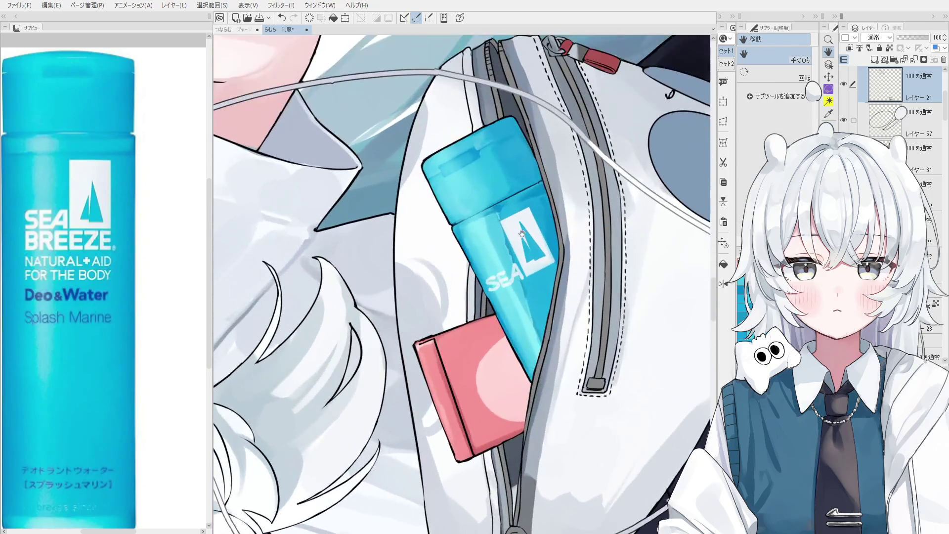
pyautogui.keyDown('ctrl'); pyautogui.keyDown('shift'); pyautogui.click(520, 240); pyautogui.keyUp('shift'); pyautogui.keyUp('ctrl')
# Zoom in and rotate the canvas view so the bottle's SEA logo stands upright
pyautogui.scroll(2, 499, 287)
pyautogui.press('e')
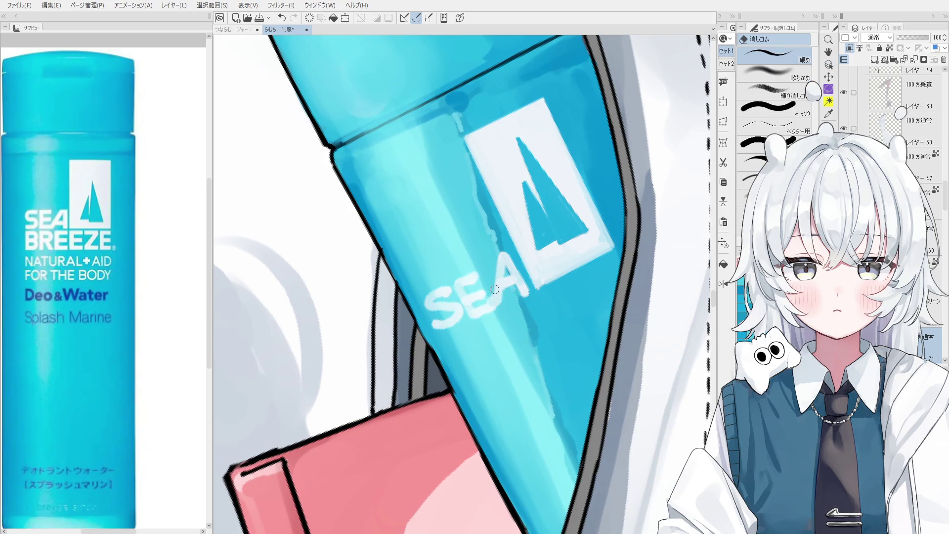
pyautogui.scroll(2, 486, 300)
pyautogui.press('p')
pyautogui.moveTo(486, 300); pyautogui.dragTo(504, 280)
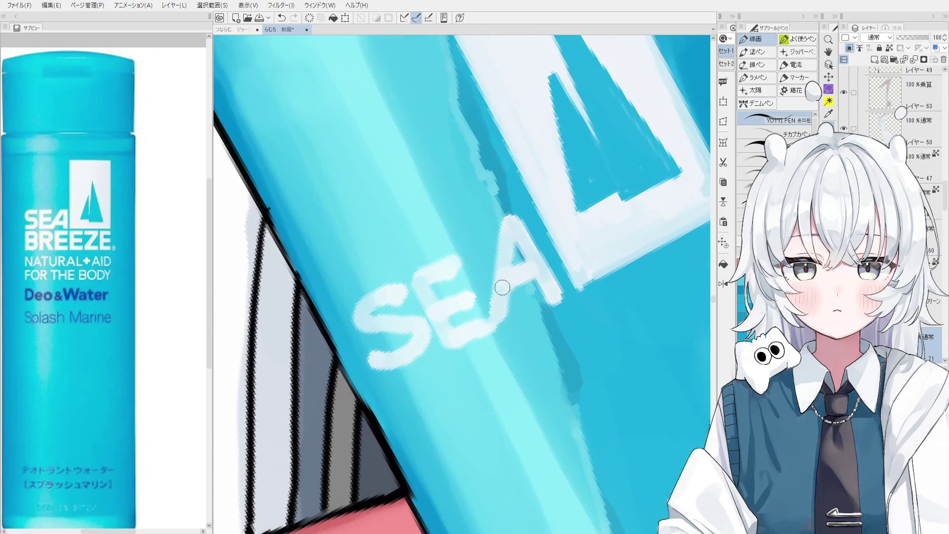
pyautogui.scroll(1, 501, 354)
pyautogui.moveTo(502, 354); pyautogui.dragTo(478, 365)
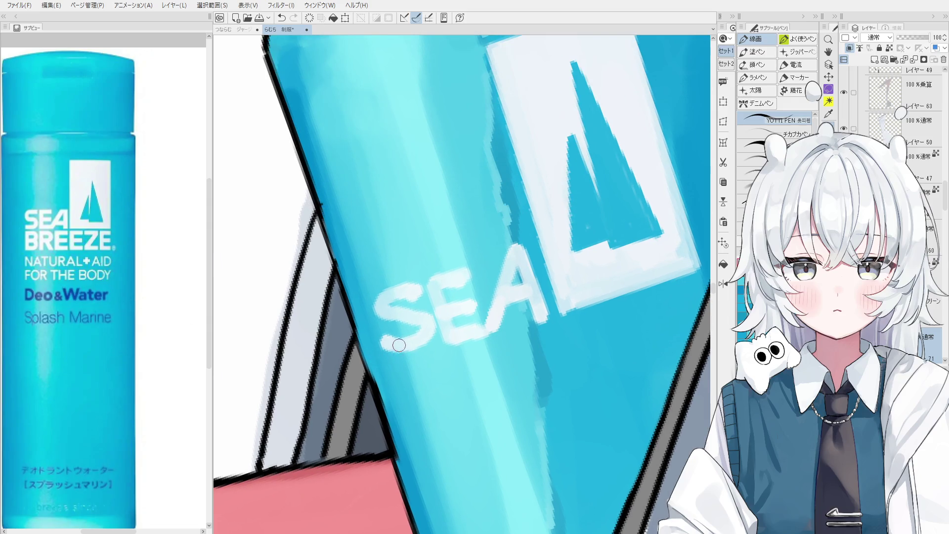
# Erase stray paint near the S of the SEA logo
pyautogui.press('e')
pyautogui.press('p')
pyautogui.press('e')
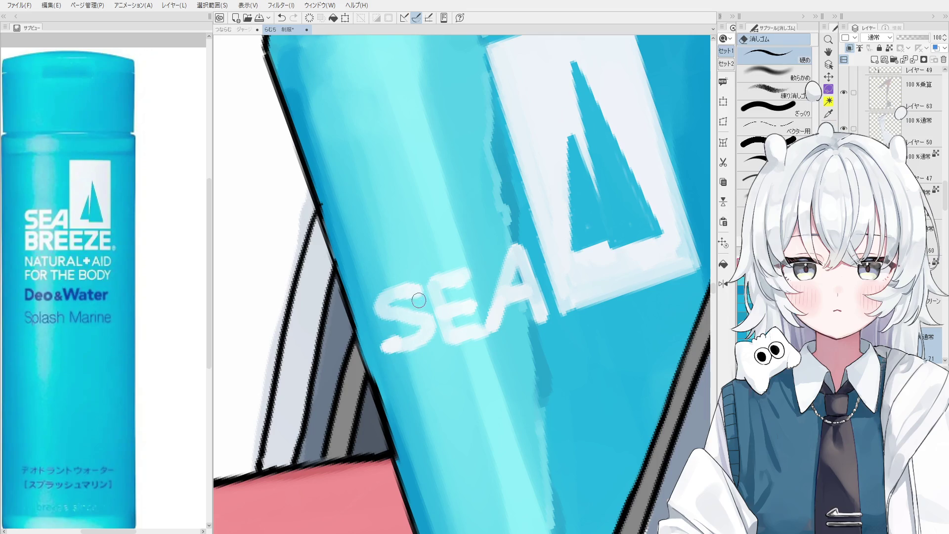
pyautogui.press('p')
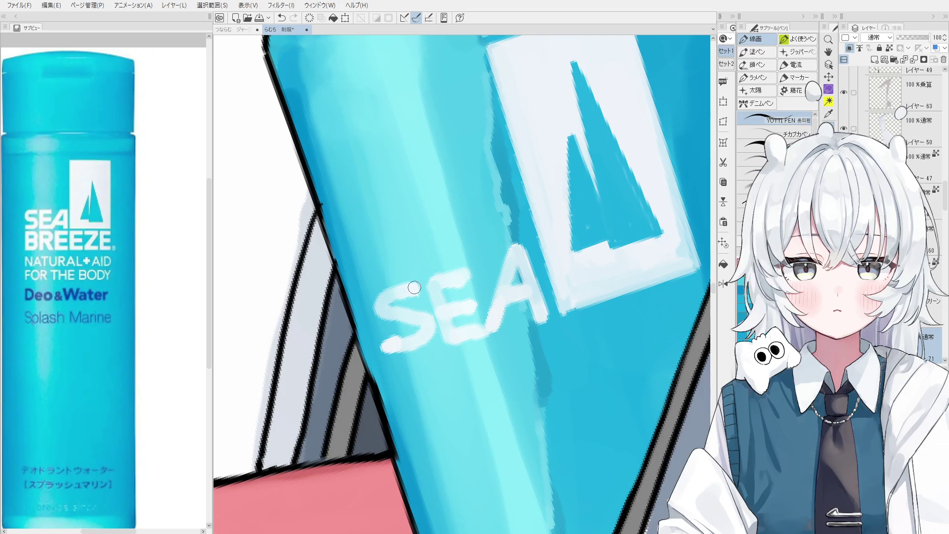
pyautogui.press('e')
pyautogui.moveTo(392, 376); pyautogui.dragTo(381, 346)
# Try a pen touch-up on the SEA lettering, then undo it
pyautogui.press('p')
pyautogui.scroll(-1, 387, 309)
pyautogui.scroll(-1, 386, 317)
pyautogui.press('e')
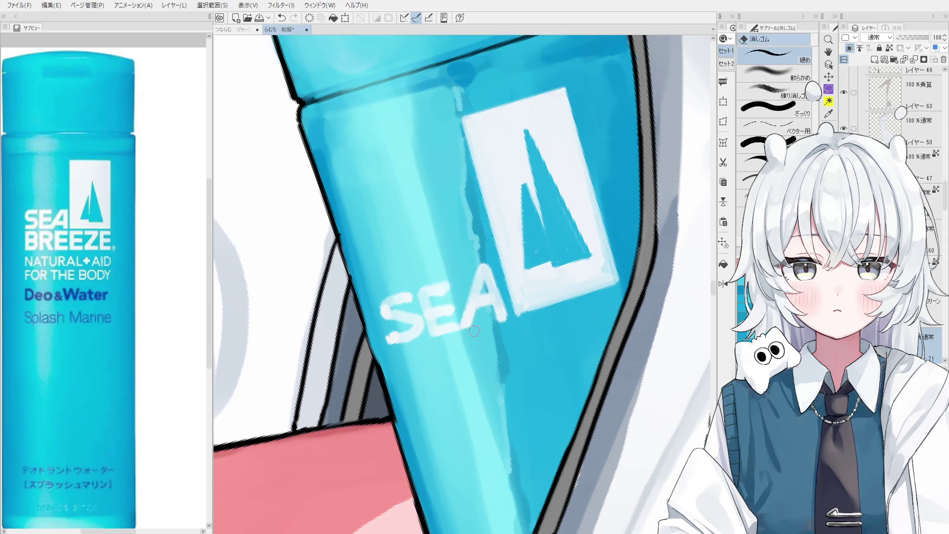
pyautogui.press('p')
pyautogui.scroll(1, 441, 284)
pyautogui.moveTo(454, 297); pyautogui.dragTo(452, 277)
pyautogui.hotkey('ctrl', 'z')
# Undo the last logo stroke and erase the E and A with a different eraser
pyautogui.scroll(-2, 428, 296)
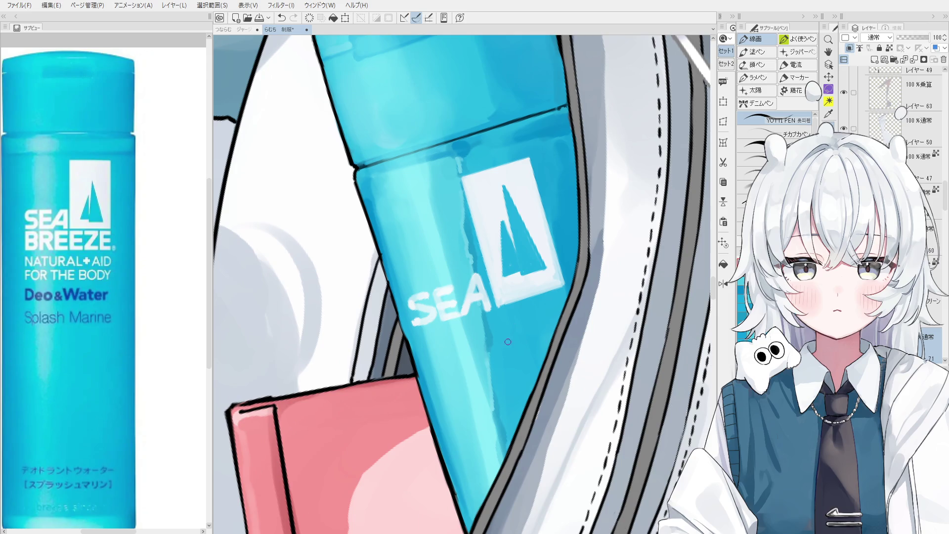
pyautogui.press('e')
pyautogui.scroll(2, 484, 313)
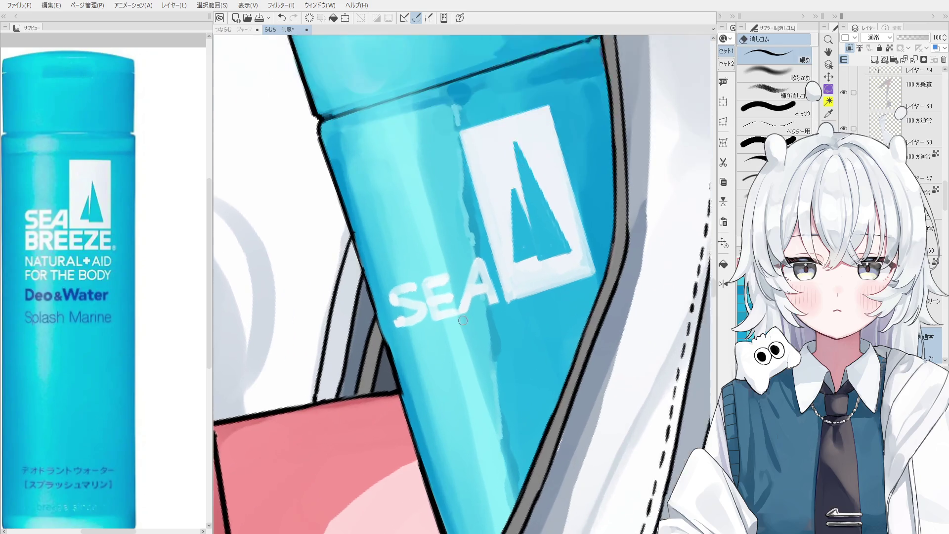
pyautogui.hotkey('ctrl', 'z')
pyautogui.press('e')
pyautogui.moveTo(449, 324)
pyautogui.mouseDown()
pyautogui.moveTo(428, 268)
pyautogui.moveTo(435, 313)
pyautogui.moveTo(476, 330)
pyautogui.moveTo(475, 247)
pyautogui.moveTo(484, 300)
pyautogui.mouseUp()
# Hand-paint a white H after the S, undoing stray strokes
pyautogui.press('b')
pyautogui.scroll(1, 429, 289)
pyautogui.moveTo(428, 271); pyautogui.dragTo(432, 322)
pyautogui.hotkey('ctrl', 'z')
pyautogui.hotkey('ctrl', 'z')
pyautogui.moveTo(428, 271)
pyautogui.mouseDown()
pyautogui.moveTo(432, 323)
pyautogui.moveTo(424, 269)
pyautogui.moveTo(445, 300)
pyautogui.moveTo(475, 289)
pyautogui.mouseUp()
pyautogui.hotkey('ctrl', 'z')
pyautogui.moveTo(465, 254)
pyautogui.mouseDown()
pyautogui.moveTo(473, 312)
pyautogui.moveTo(463, 286)
pyautogui.moveTo(490, 277)
pyautogui.moveTo(499, 302)
pyautogui.mouseUp()
pyautogui.hotkey('ctrl', 'z')
pyautogui.scroll(-1, 463, 285)
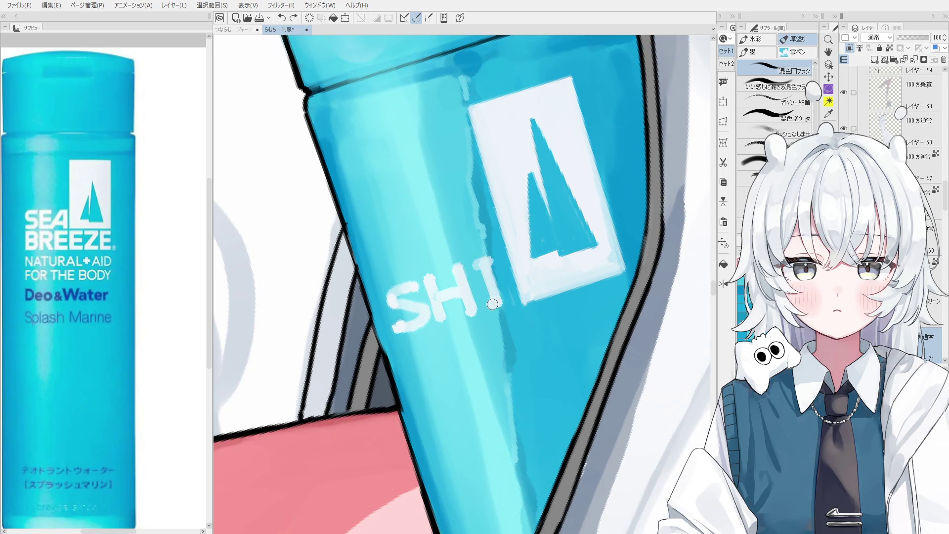
pyautogui.scroll(-2, 502, 303)
# Tidy the SH lettering with the eraser before returning to the brush
pyautogui.press('e')
pyautogui.scroll(1, 509, 308)
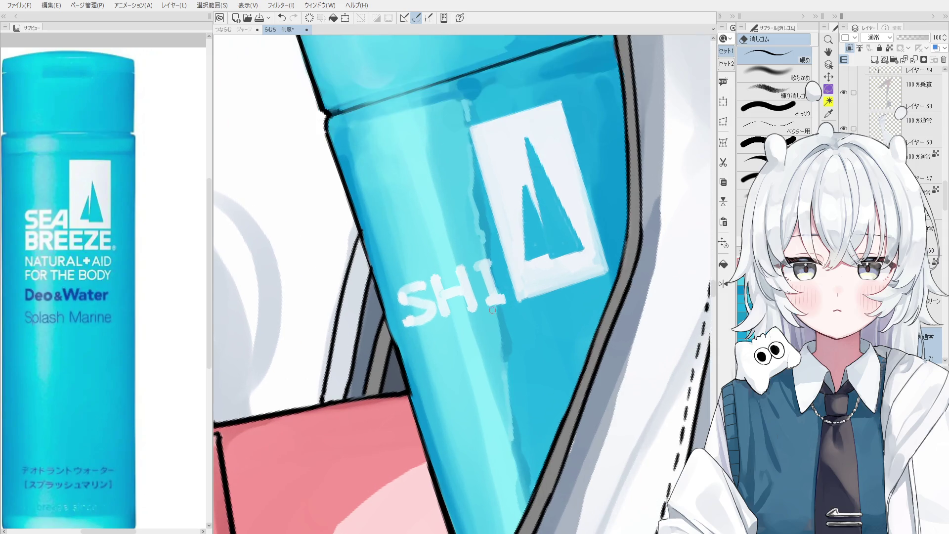
pyautogui.scroll(-2, 490, 308)
pyautogui.scroll(3, 414, 317)
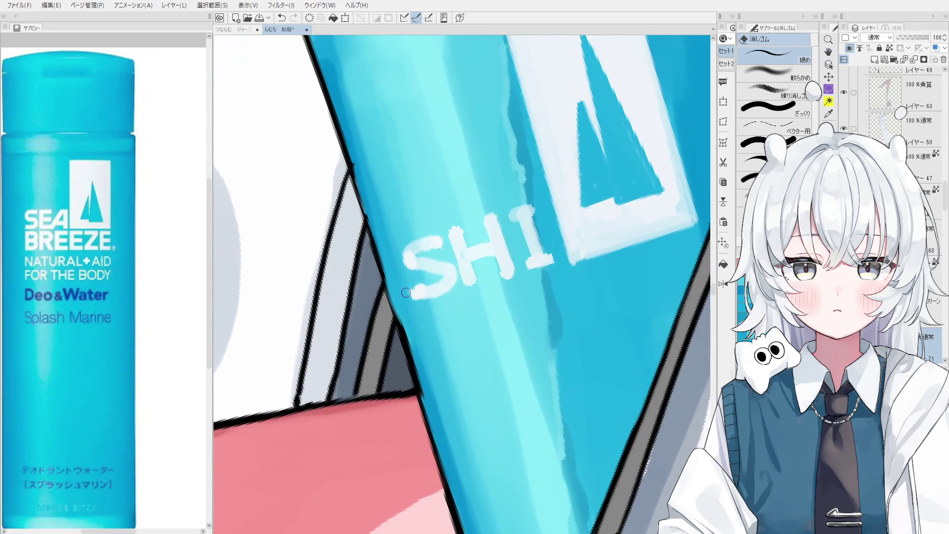
pyautogui.scroll(-3, 414, 317)
pyautogui.press('b')
pyautogui.scroll(2, 446, 347)
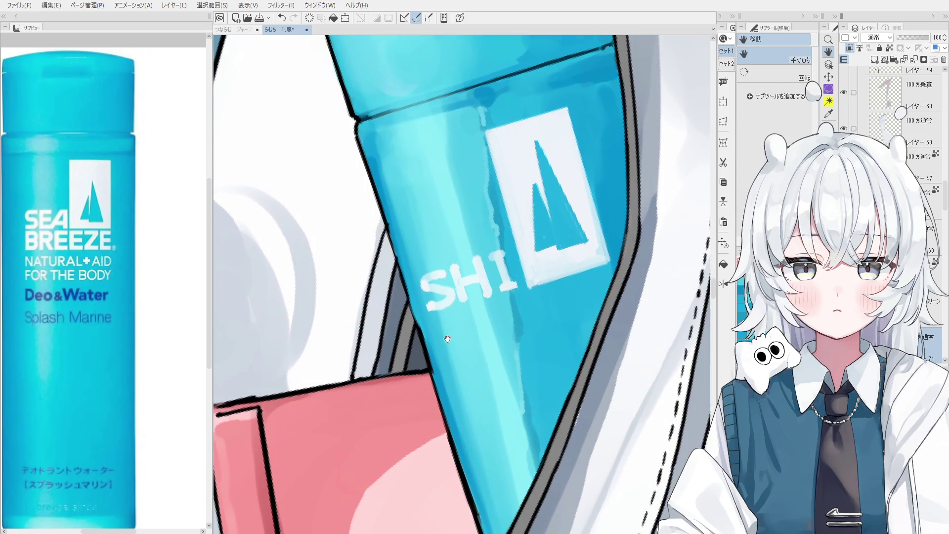
pyautogui.scroll(1, 446, 347)
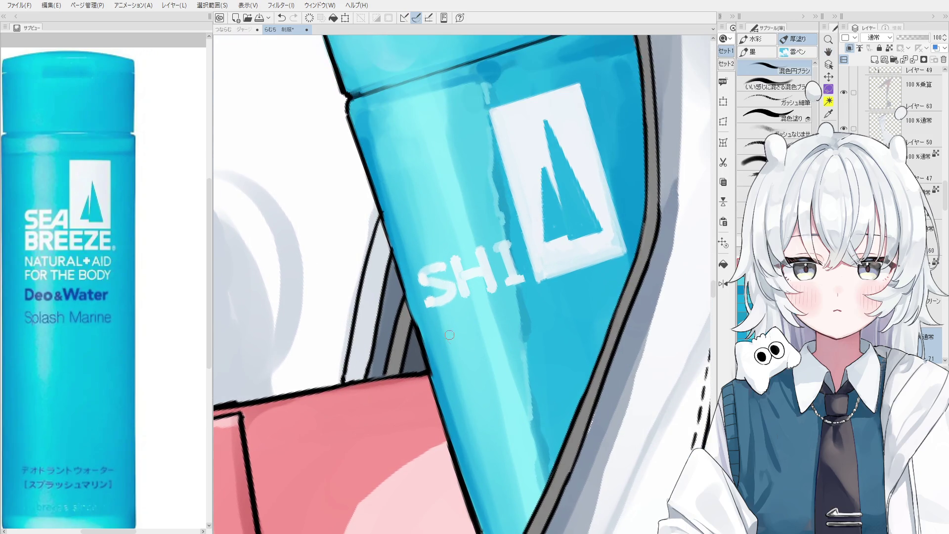
# Paint the R and A of RATAM below SHI
pyautogui.moveTo(445, 327); pyautogui.dragTo(459, 367)
pyautogui.hotkey('ctrl', 'z')
pyautogui.moveTo(440, 324)
pyautogui.mouseDown()
pyautogui.moveTo(472, 333)
pyautogui.moveTo(463, 343)
pyautogui.moveTo(483, 363)
pyautogui.moveTo(495, 313)
pyautogui.mouseUp()
pyautogui.hotkey('ctrl', 'z')
pyautogui.moveTo(477, 360); pyautogui.dragTo(491, 310)
pyautogui.moveTo(507, 336)
pyautogui.mouseDown()
pyautogui.moveTo(514, 352)
pyautogui.moveTo(505, 329)
pyautogui.mouseUp()
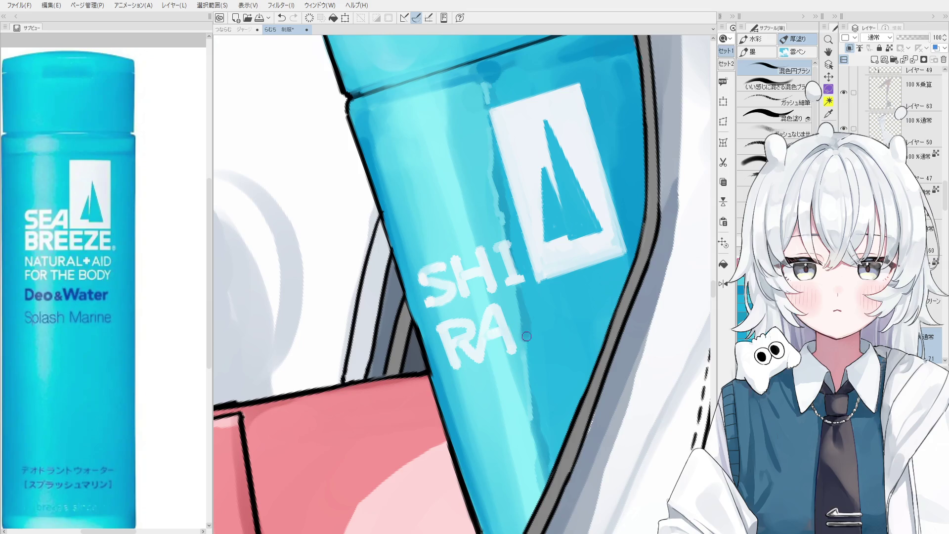
# Paint the T after RA, redoing its top bar
pyautogui.press('e')
pyautogui.press('b')
pyautogui.hotkey('ctrl', 'z')
pyautogui.moveTo(505, 308)
pyautogui.mouseDown()
pyautogui.moveTo(543, 297)
pyautogui.moveTo(537, 342)
pyautogui.moveTo(562, 288)
pyautogui.moveTo(582, 330)
pyautogui.moveTo(563, 314)
pyautogui.moveTo(571, 320)
pyautogui.mouseUp()
pyautogui.hotkey('ctrl', 'z')
pyautogui.hotkey('ctrl', 'z')
pyautogui.hotkey('ctrl', 'z')
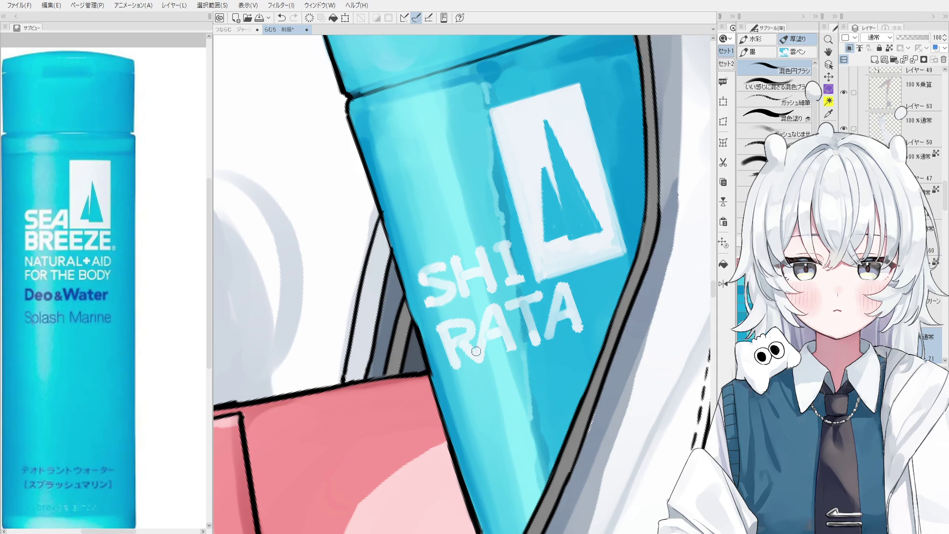
# Finish RATAM with an M, redrawing its upright stroke further right
pyautogui.moveTo(581, 290); pyautogui.dragTo(585, 328)
pyautogui.hotkey('ctrl', 'z')
pyautogui.moveTo(590, 290); pyautogui.dragTo(594, 322)
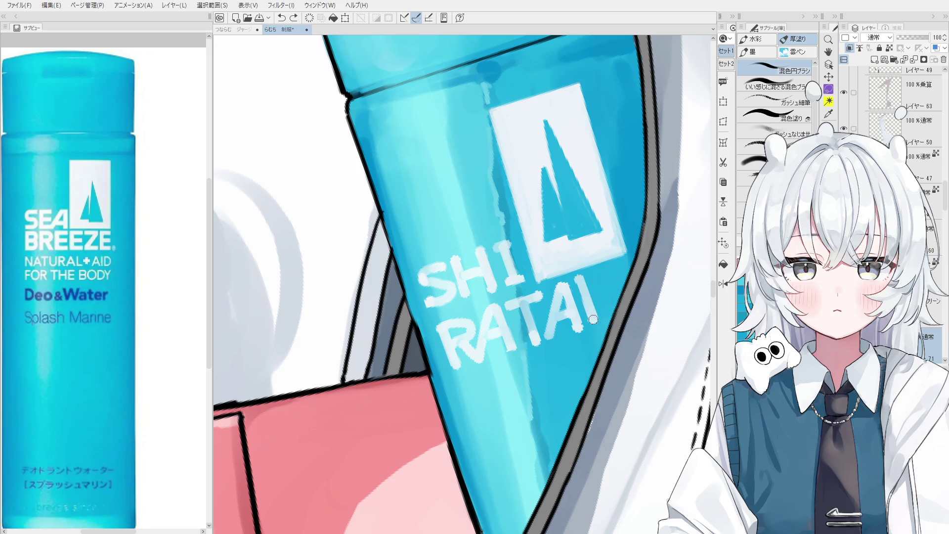
pyautogui.moveTo(585, 287)
pyautogui.mouseDown()
pyautogui.moveTo(609, 313)
pyautogui.moveTo(612, 275)
pyautogui.moveTo(626, 269)
pyautogui.moveTo(621, 304)
pyautogui.mouseUp()
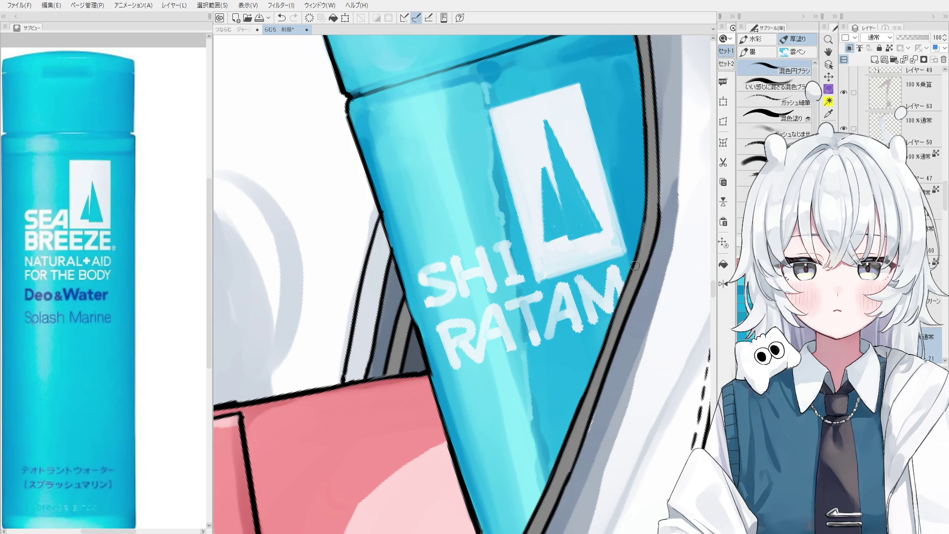
pyautogui.scroll(-6, 636, 274)
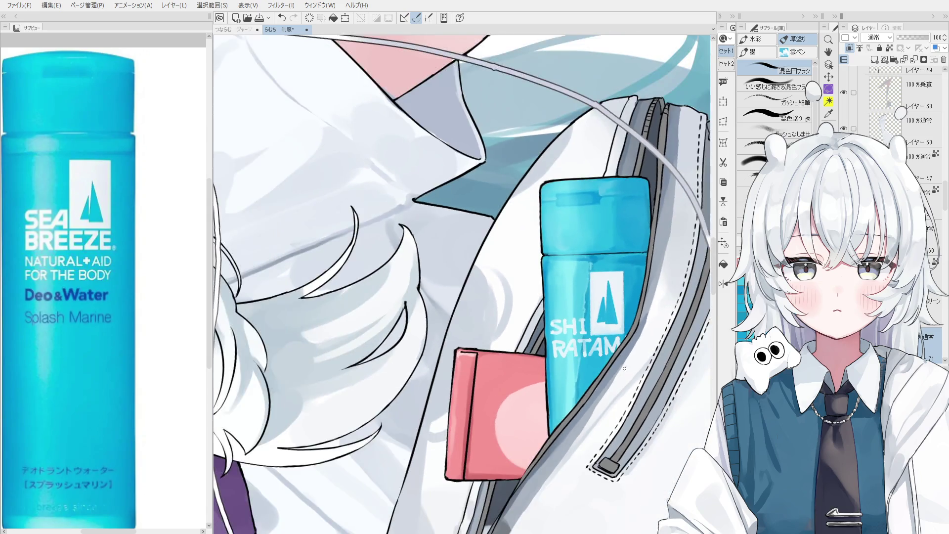
# Rotate the view toward the bag and paint over the blue triangle logo with white
pyautogui.scroll(-4, 621, 378)
pyautogui.press('-')
pyautogui.press('-')
pyautogui.press('-')
pyautogui.scroll(4, 645, 247)
pyautogui.scroll(4, 645, 246)
pyautogui.press('o')
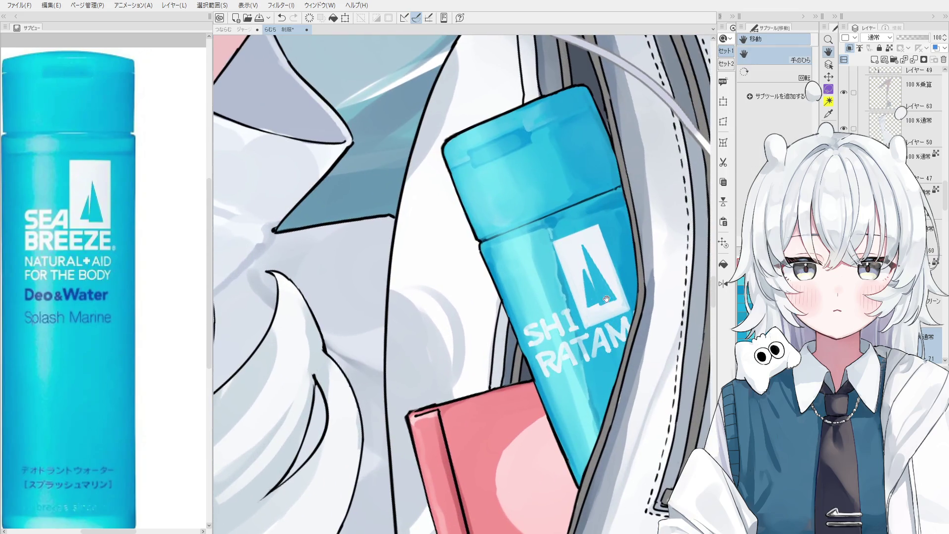
pyautogui.press('b')
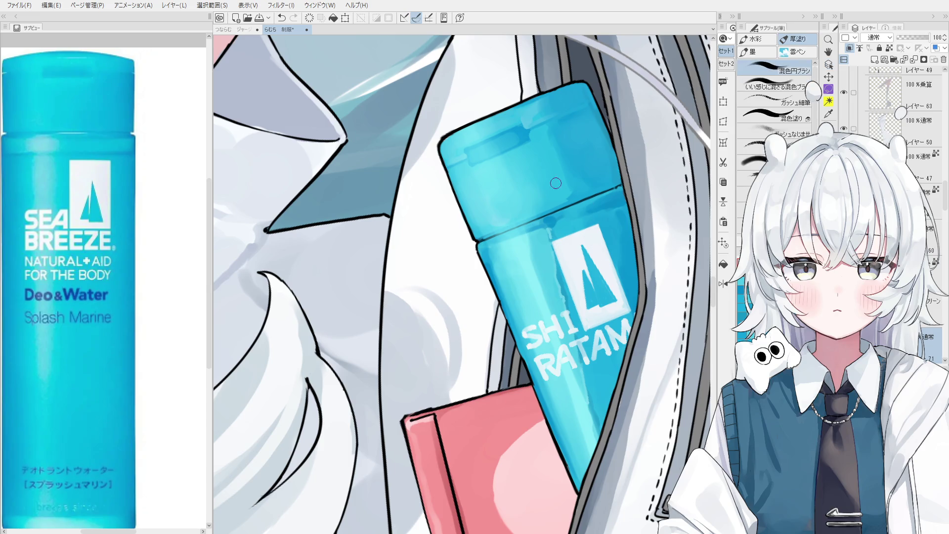
pyautogui.scroll(2, 591, 247)
pyautogui.moveTo(598, 332)
pyautogui.mouseDown()
pyautogui.moveTo(594, 302)
pyautogui.moveTo(624, 325)
pyautogui.moveTo(585, 330)
pyautogui.mouseUp()
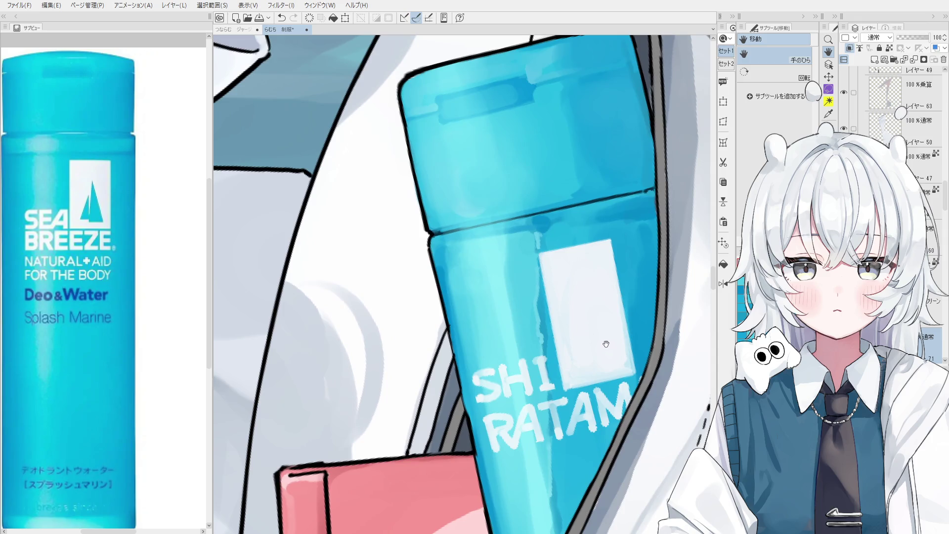
# Erase leftover marks so the label is a plain white rectangle
pyautogui.press('e')
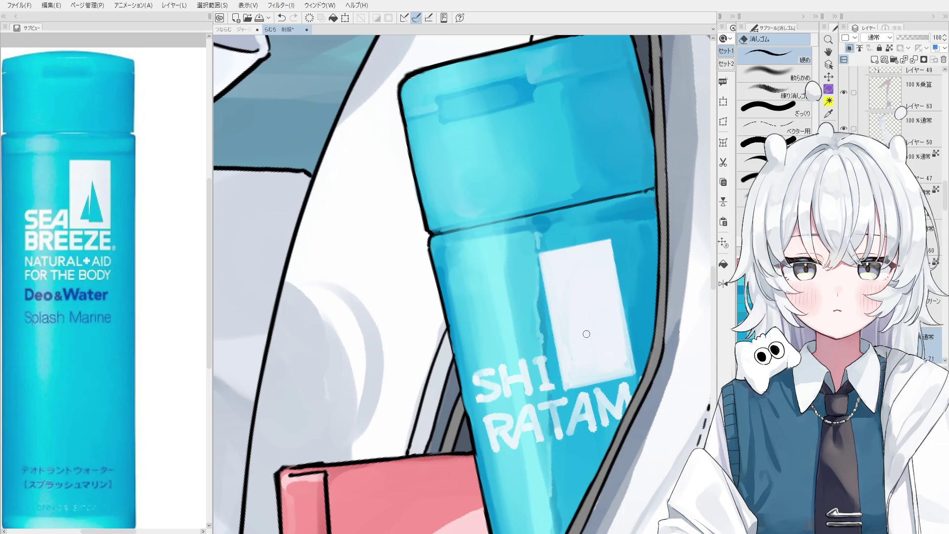
pyautogui.scroll(1, 593, 347)
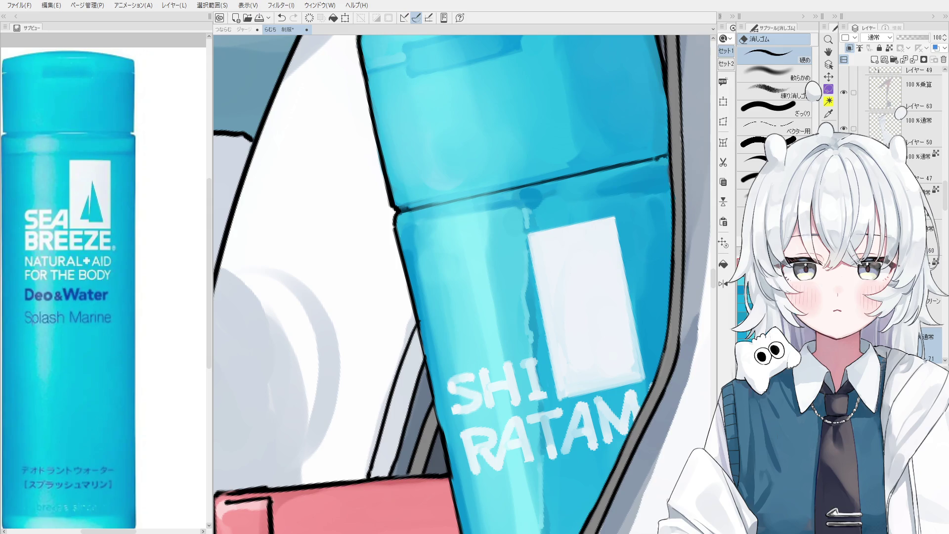
pyautogui.hotkey('ctrl', 'z')
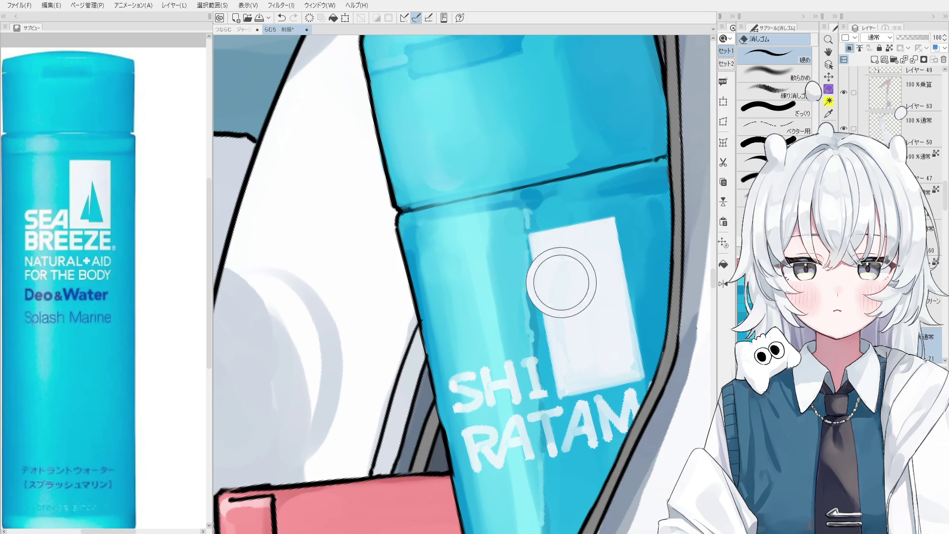
pyautogui.moveTo(578, 334); pyautogui.dragTo(578, 315)
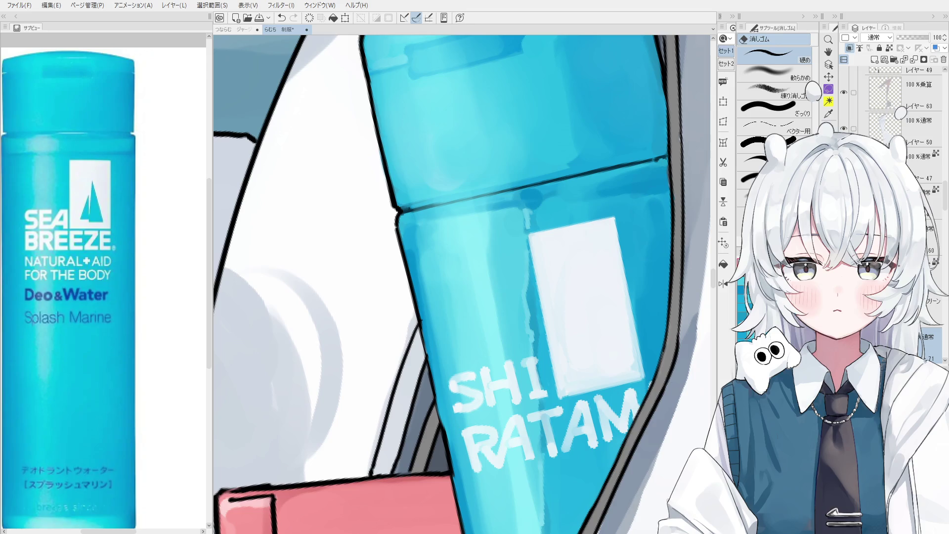
pyautogui.scroll(-2, 591, 296)
pyautogui.scroll(2, 590, 297)
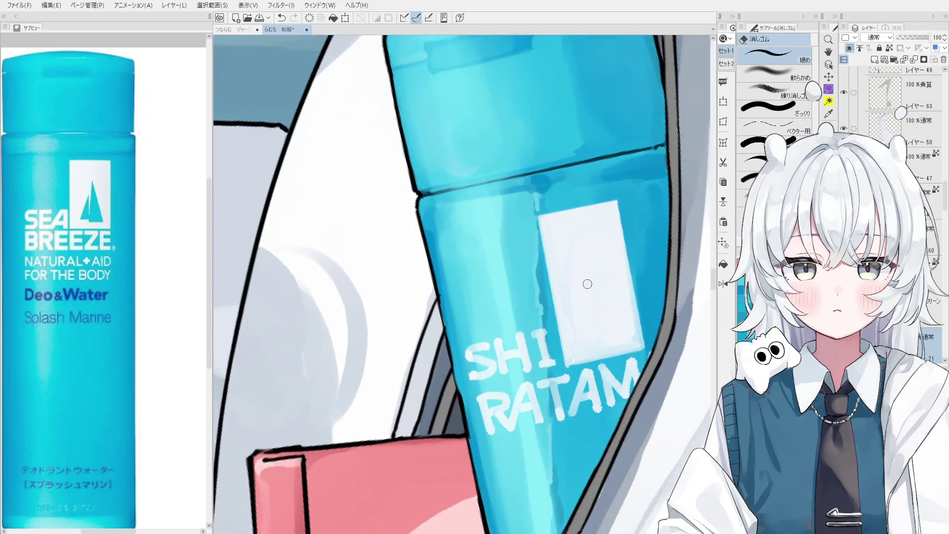
# Shrink the brush for fine lines and draw the bear's blue nose on the label
pyautogui.click(586, 273)
pyautogui.hotkey('ctrl', 'z')
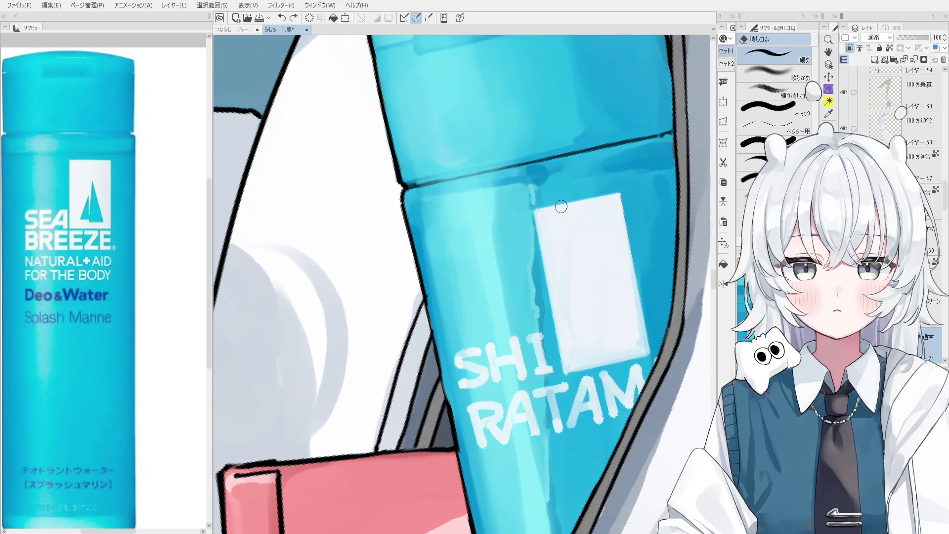
pyautogui.click(589, 295)
pyautogui.hotkey('ctrl', 'z')
pyautogui.press('[')
pyautogui.press('[')
pyautogui.scroll(2, 589, 289)
pyautogui.moveTo(580, 285); pyautogui.dragTo(596, 283)
# Draw the bear's wavy mouth and two dot eyes
pyautogui.moveTo(560, 311)
pyautogui.mouseDown()
pyautogui.moveTo(613, 311)
pyautogui.moveTo(630, 292)
pyautogui.mouseUp()
pyautogui.hotkey('ctrl', 'z')
pyautogui.moveTo(603, 256)
pyautogui.mouseDown()
pyautogui.moveTo(605, 268)
pyautogui.moveTo(568, 277)
pyautogui.mouseUp()
pyautogui.scroll(-2, 574, 297)
pyautogui.scroll(-1, 573, 314)
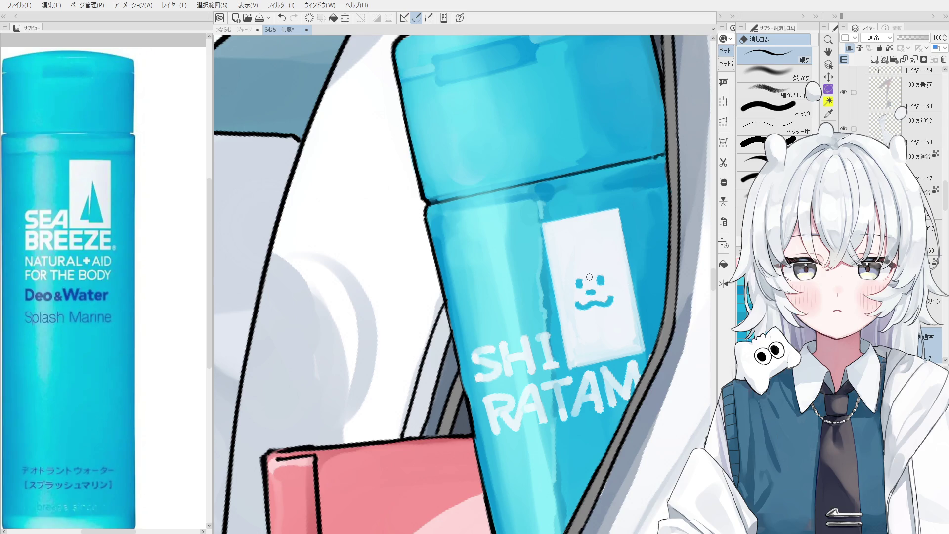
# Draw the bear's round ears above its face
pyautogui.moveTo(563, 269)
pyautogui.mouseDown()
pyautogui.moveTo(579, 255)
pyautogui.moveTo(569, 253)
pyautogui.moveTo(617, 258)
pyautogui.moveTo(609, 248)
pyautogui.moveTo(616, 266)
pyautogui.mouseUp()
pyautogui.hotkey('ctrl', 'z')
pyautogui.hotkey('ctrl', 'z')
pyautogui.hotkey('ctrl', 'z')
pyautogui.scroll(-1, 634, 322)
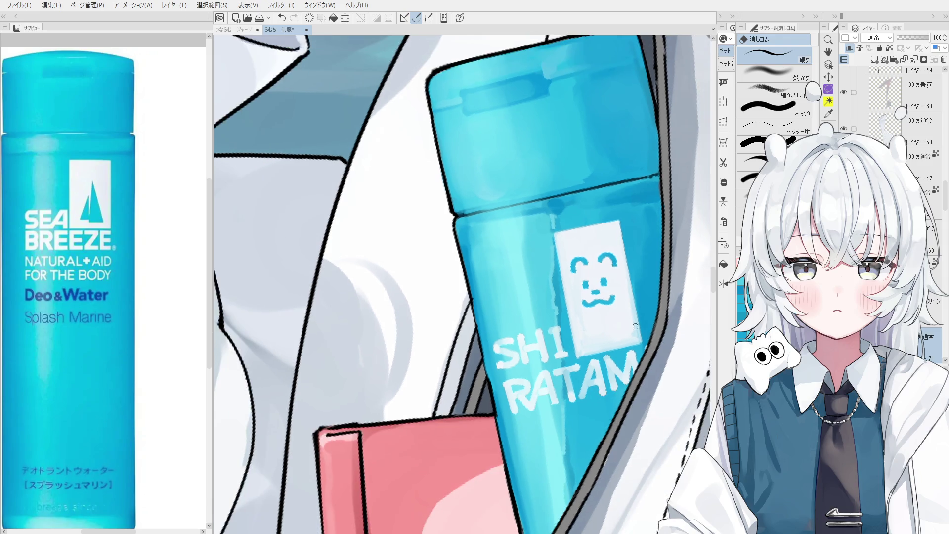
pyautogui.scroll(2, 605, 282)
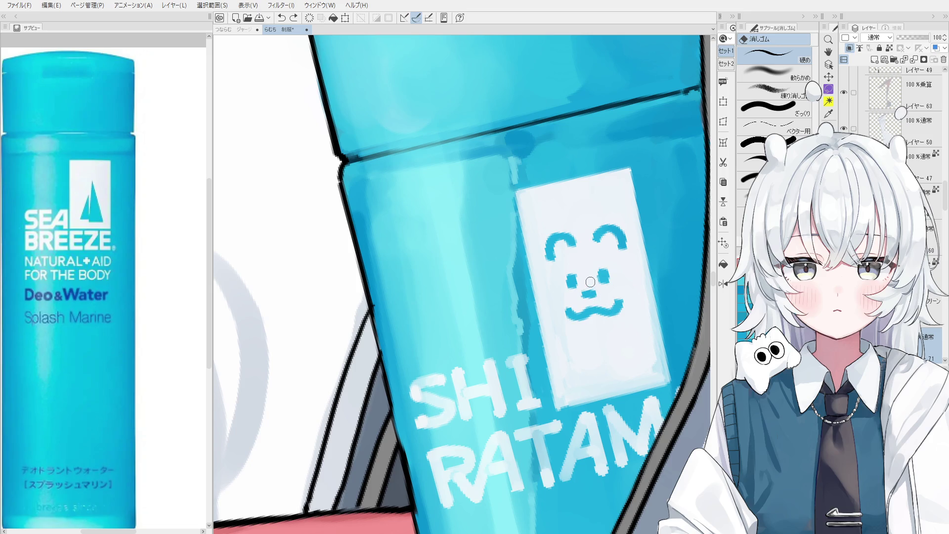
pyautogui.press('b')
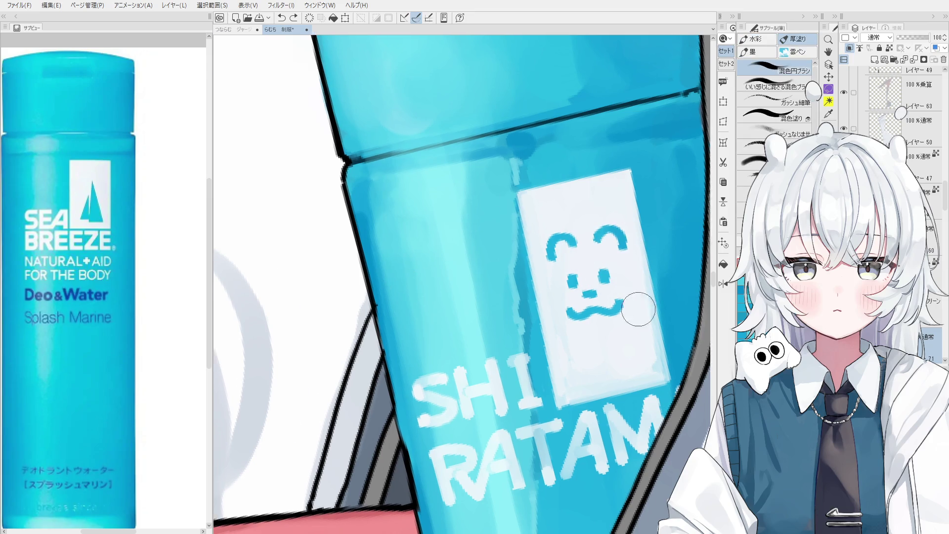
# Paint over the earlier bear face with white on the label
pyautogui.scroll(-10, 582, 381)
pyautogui.scroll(10, 582, 382)
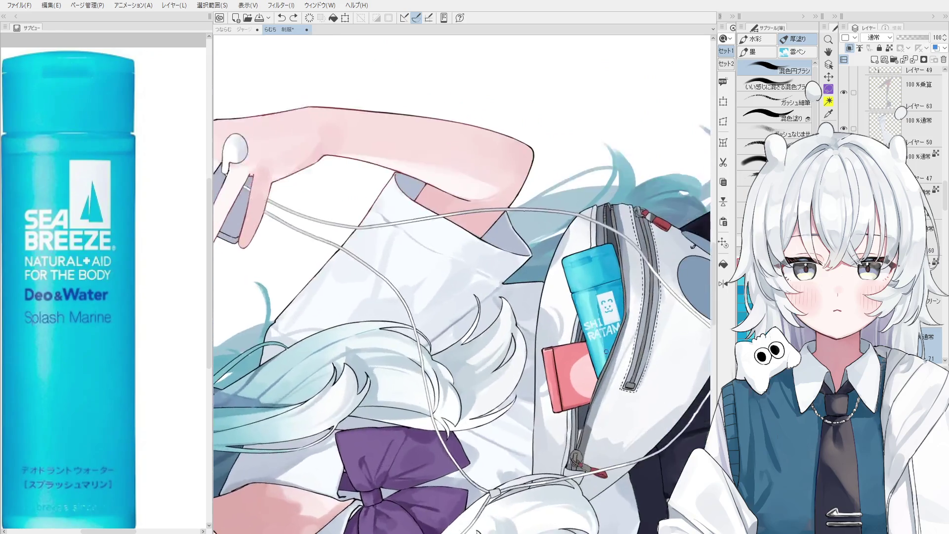
pyautogui.hotkey('ctrl', 'shift')
pyautogui.scroll(1, 606, 307)
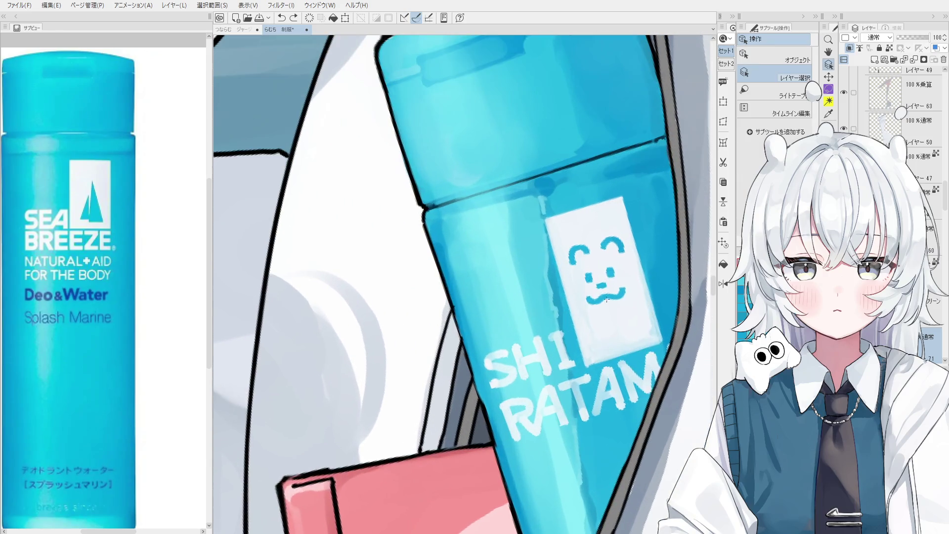
pyautogui.moveTo(608, 311)
pyautogui.mouseDown()
pyautogui.moveTo(590, 267)
pyautogui.moveTo(621, 295)
pyautogui.mouseUp()
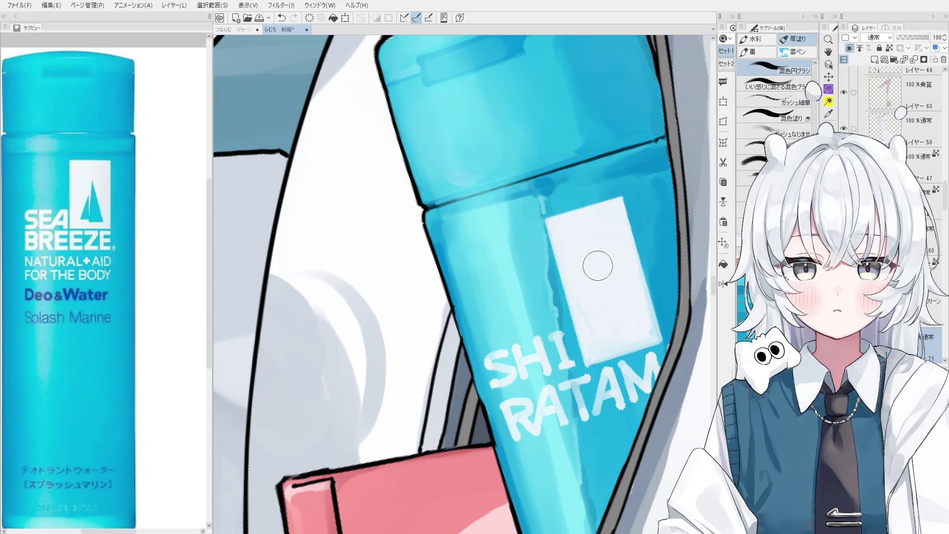
# Erase the white label to carve out a wide blue bear silhouette with ears
pyautogui.press('e')
pyautogui.scroll(1, 596, 283)
pyautogui.moveTo(584, 255)
pyautogui.mouseDown()
pyautogui.moveTo(618, 336)
pyautogui.moveTo(609, 259)
pyautogui.moveTo(614, 321)
pyautogui.moveTo(596, 267)
pyautogui.moveTo(621, 309)
pyautogui.moveTo(610, 257)
pyautogui.moveTo(624, 320)
pyautogui.moveTo(583, 305)
pyautogui.moveTo(605, 246)
pyautogui.moveTo(635, 316)
pyautogui.moveTo(593, 327)
pyautogui.moveTo(588, 277)
pyautogui.moveTo(613, 344)
pyautogui.moveTo(627, 348)
pyautogui.moveTo(613, 348)
pyautogui.moveTo(633, 336)
pyautogui.mouseUp()
pyautogui.moveTo(643, 299)
pyautogui.mouseDown()
pyautogui.moveTo(640, 311)
pyautogui.moveTo(586, 306)
pyautogui.moveTo(583, 315)
pyautogui.mouseUp()
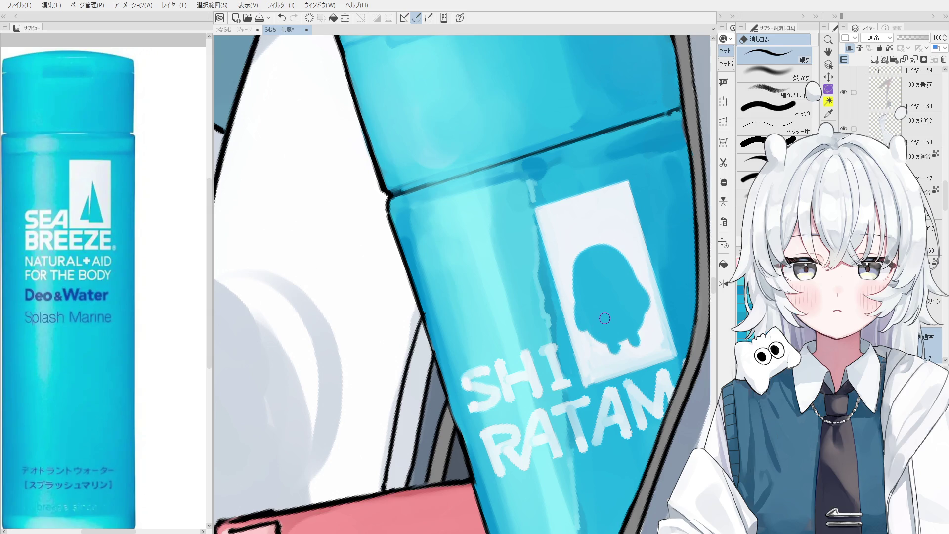
pyautogui.scroll(1, 588, 261)
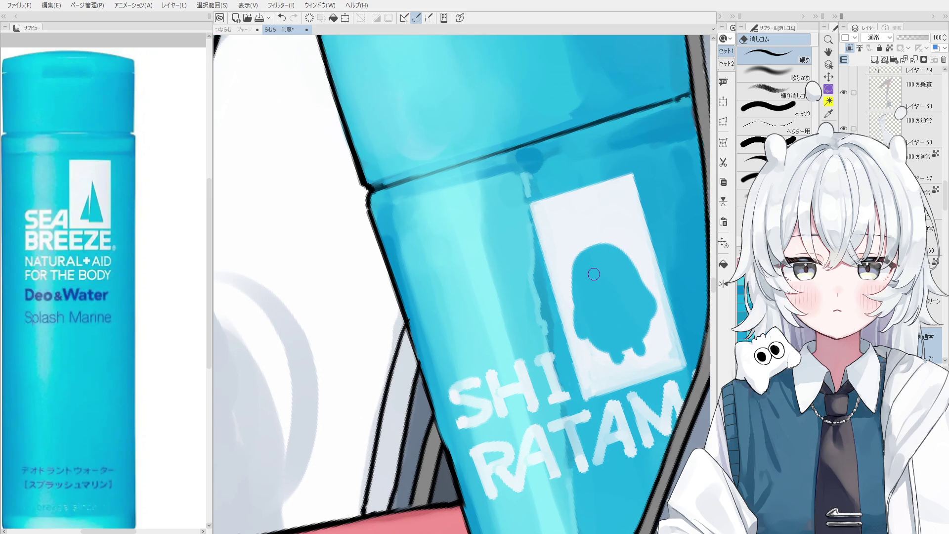
pyautogui.moveTo(583, 267)
pyautogui.mouseDown()
pyautogui.moveTo(571, 256)
pyautogui.moveTo(613, 242)
pyautogui.moveTo(619, 258)
pyautogui.mouseUp()
pyautogui.hotkey('ctrl', 'z')
pyautogui.hotkey('ctrl', 'z')
pyautogui.hotkey('ctrl', 'z')
pyautogui.scroll(1, 624, 262)
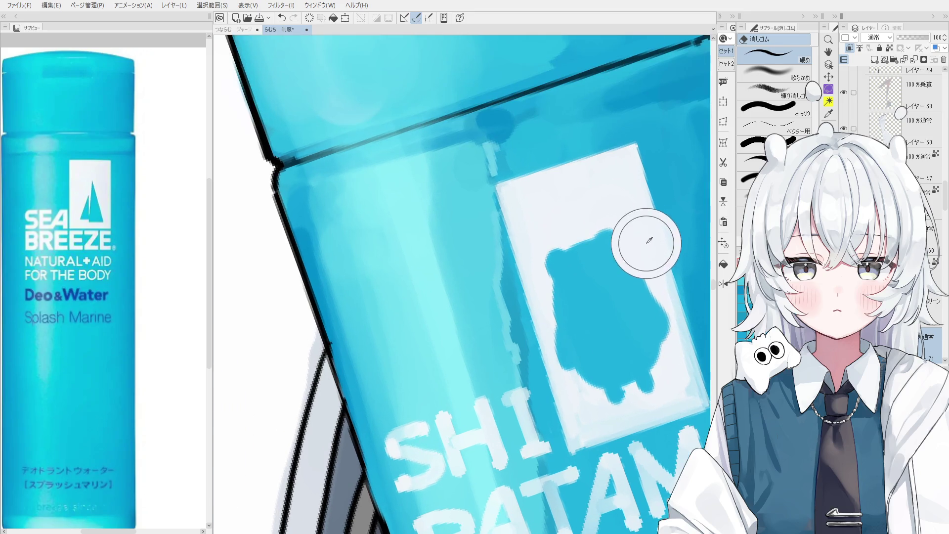
# Dab small white dot eyes onto the bear silhouette
pyautogui.press('b')
pyautogui.scroll(2, 573, 316)
pyautogui.click(566, 279)
pyautogui.hotkey('ctrl', 'z')
pyautogui.click(573, 287)
pyautogui.hotkey('ctrl', 'z')
pyautogui.click(573, 277)
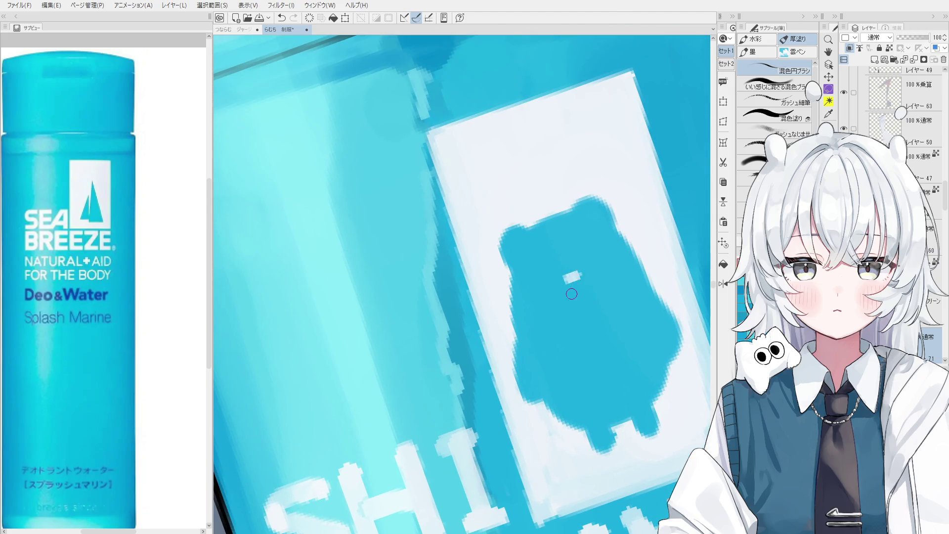
pyautogui.moveTo(568, 283)
pyautogui.mouseDown()
pyautogui.moveTo(547, 287)
pyautogui.moveTo(608, 266)
pyautogui.moveTo(580, 289)
pyautogui.moveTo(605, 273)
pyautogui.moveTo(582, 250)
pyautogui.moveTo(554, 265)
pyautogui.moveTo(550, 257)
pyautogui.mouseUp()
pyautogui.hotkey('ctrl', 'z')
pyautogui.hotkey('ctrl', 'z')
pyautogui.hotkey('ctrl', 'z')
pyautogui.hotkey('ctrl', 'z')
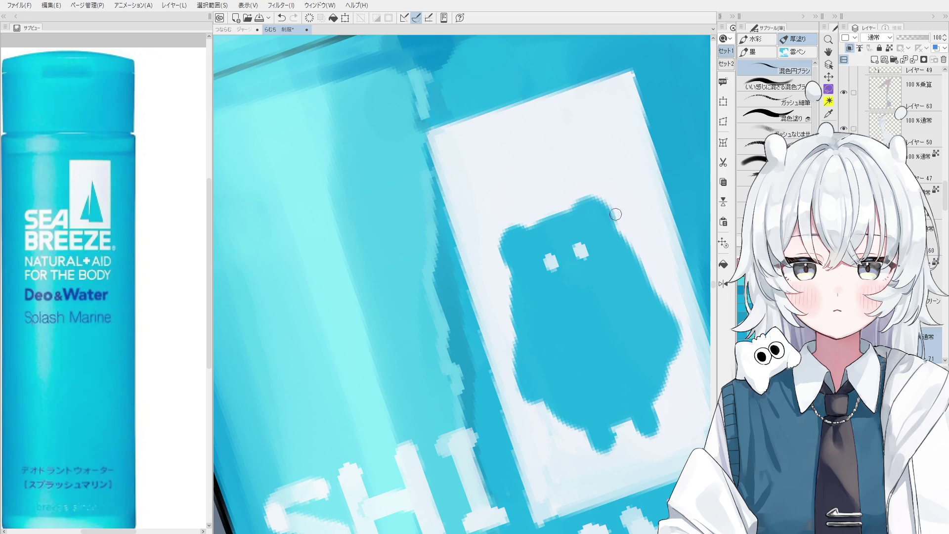
# Add the bear's mouth with a pen, then reset the view to show the whole bottle
pyautogui.press('p')
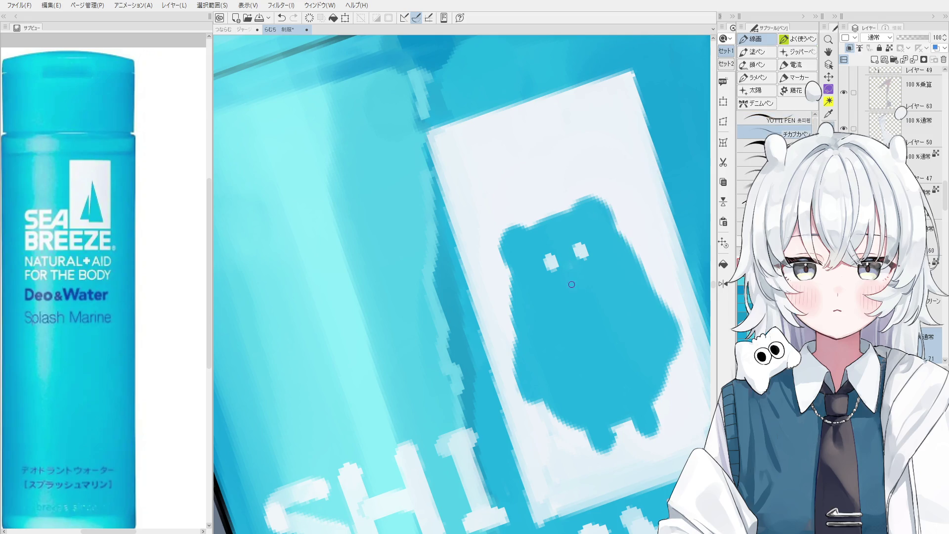
pyautogui.moveTo(543, 280)
pyautogui.mouseDown()
pyautogui.moveTo(573, 292)
pyautogui.moveTo(603, 265)
pyautogui.moveTo(564, 282)
pyautogui.moveTo(595, 272)
pyautogui.mouseUp()
pyautogui.hotkey('ctrl', 'z')
pyautogui.scroll(-2, 594, 273)
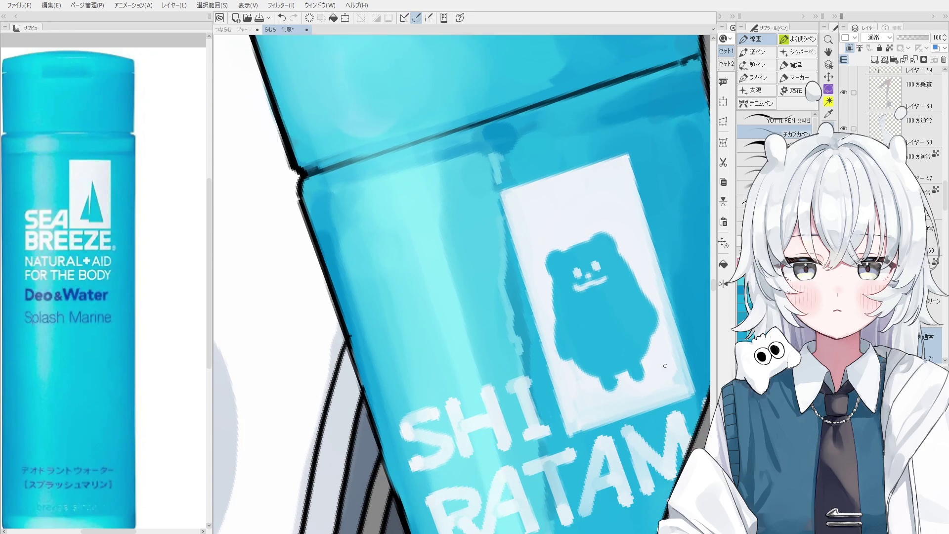
pyautogui.hotkey('ctrl', '0')
pyautogui.moveTo(665, 365); pyautogui.dragTo(665, 326)
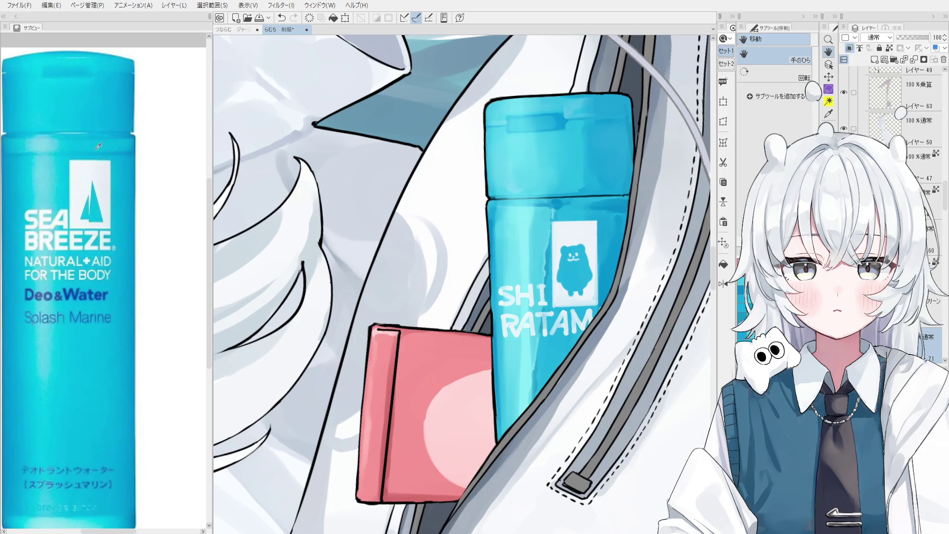
# Close the Sub View reference panel and zoom in on the bottle
pyautogui.click(29, 28)
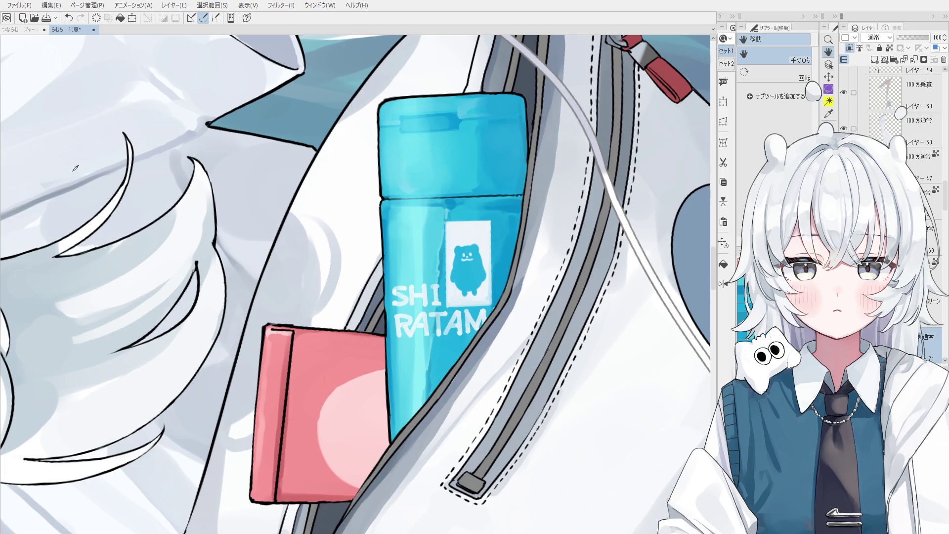
pyautogui.scroll(1, 495, 262)
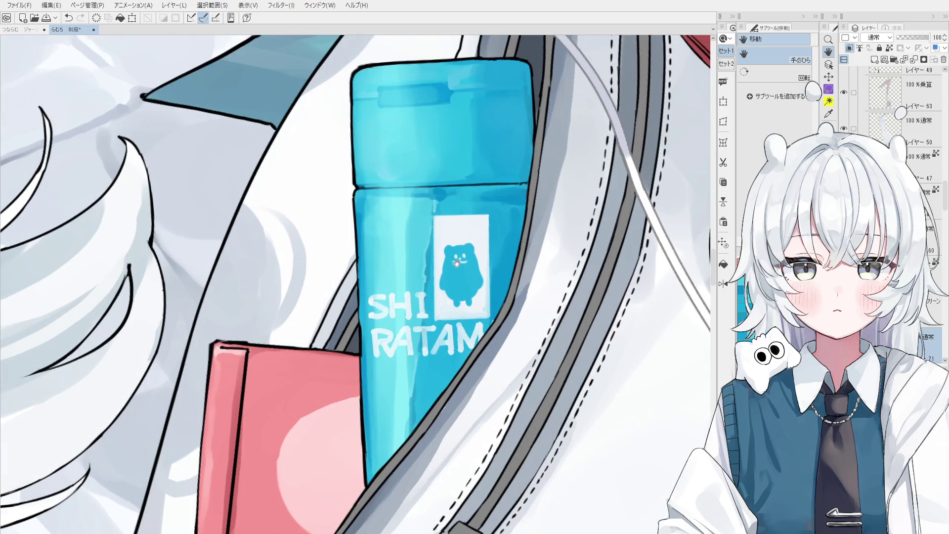
pyautogui.scroll(1, 458, 265)
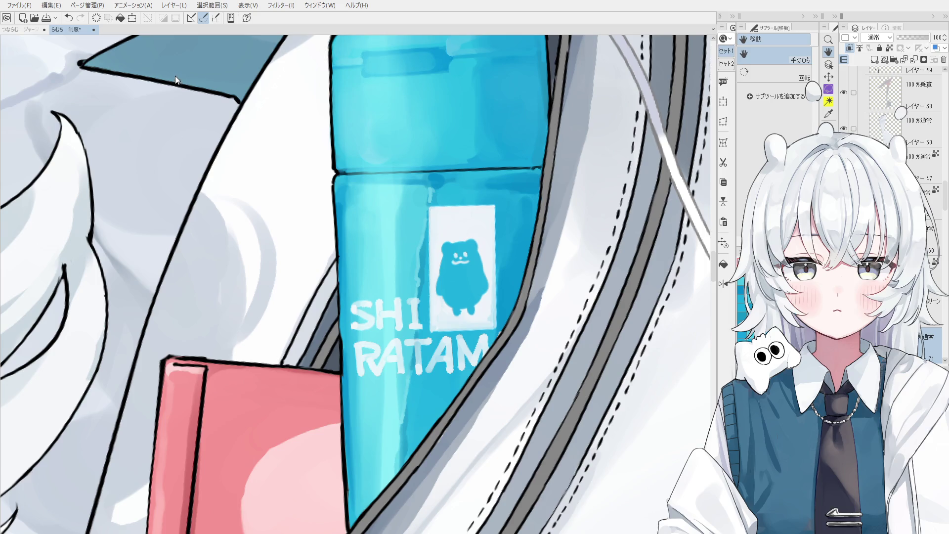
# Reopen the Sub View and zoom the other illustration to the white shoulder mascot
pyautogui.click(1, 119)
pyautogui.scroll(3, 100, 282)
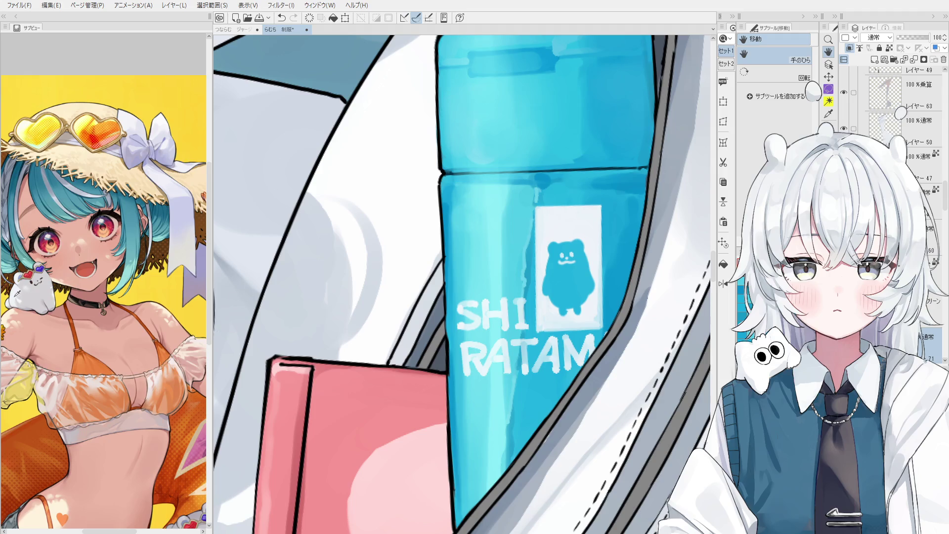
pyautogui.scroll(5, 23, 285)
pyautogui.scroll(5, 497, 235)
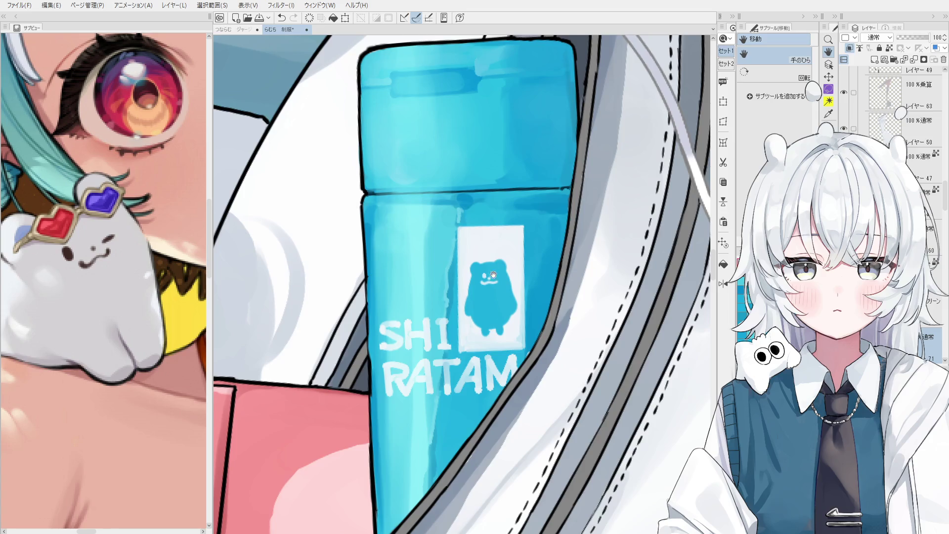
# Erase the blue bear's old face from the label with an enlarged eraser
pyautogui.press('o')
pyautogui.scroll(1, 492, 267)
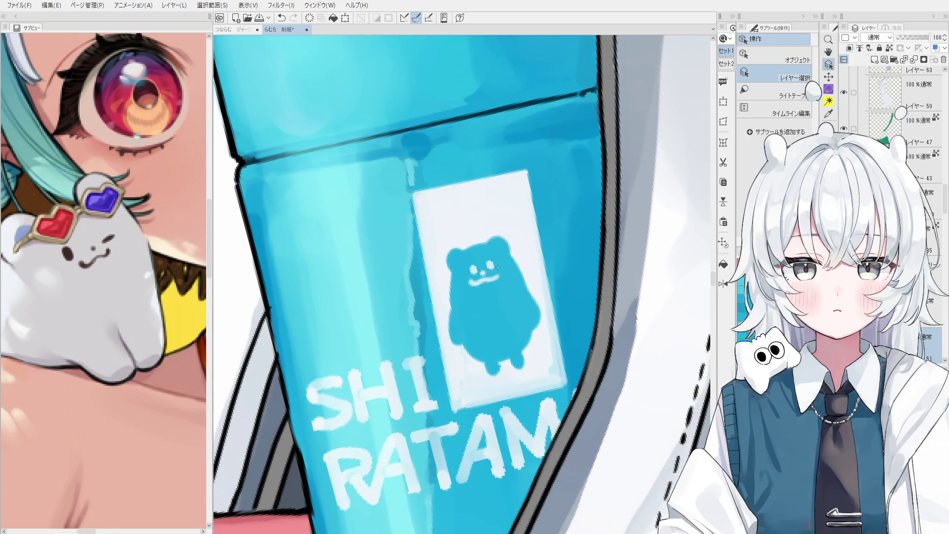
pyautogui.press('e')
pyautogui.moveTo(490, 285); pyautogui.dragTo(507, 287)
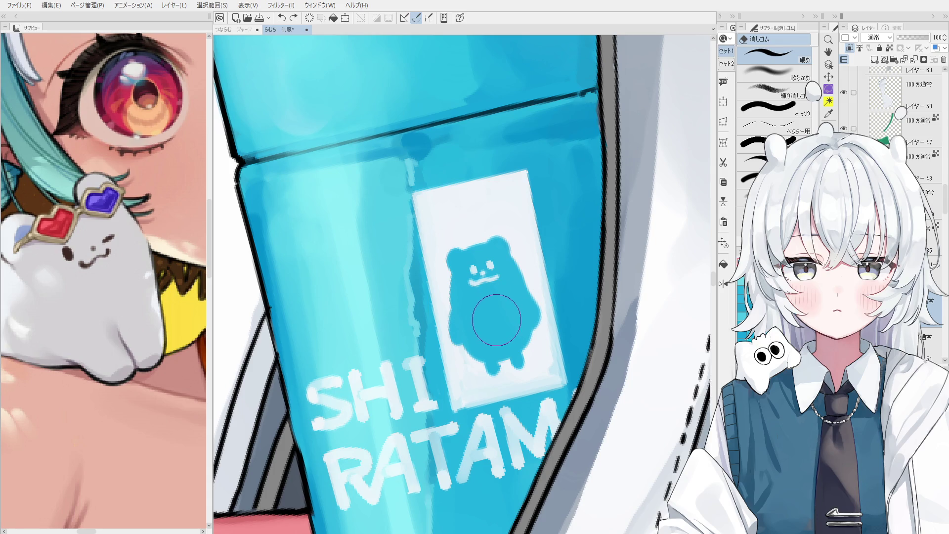
pyautogui.moveTo(510, 227); pyautogui.dragTo(524, 247)
pyautogui.moveTo(536, 186); pyautogui.dragTo(588, 198)
# Dot two white eyes and a small nose onto the bear with the pen
pyautogui.press('p')
pyautogui.scroll(2, 487, 320)
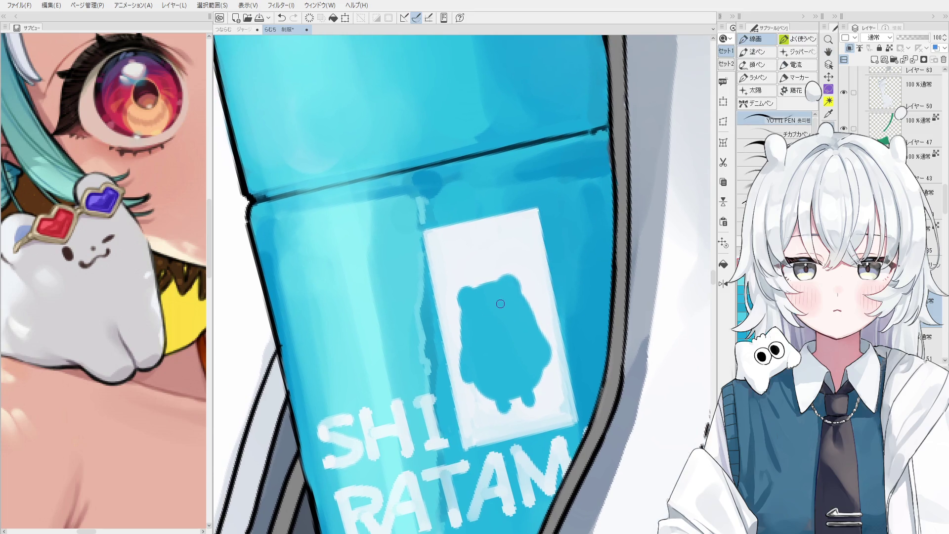
pyautogui.scroll(-3, 486, 321)
pyautogui.scroll(5, 477, 307)
pyautogui.click(480, 304)
pyautogui.moveTo(480, 302)
pyautogui.mouseDown()
pyautogui.moveTo(482, 311)
pyautogui.moveTo(523, 299)
pyautogui.mouseUp()
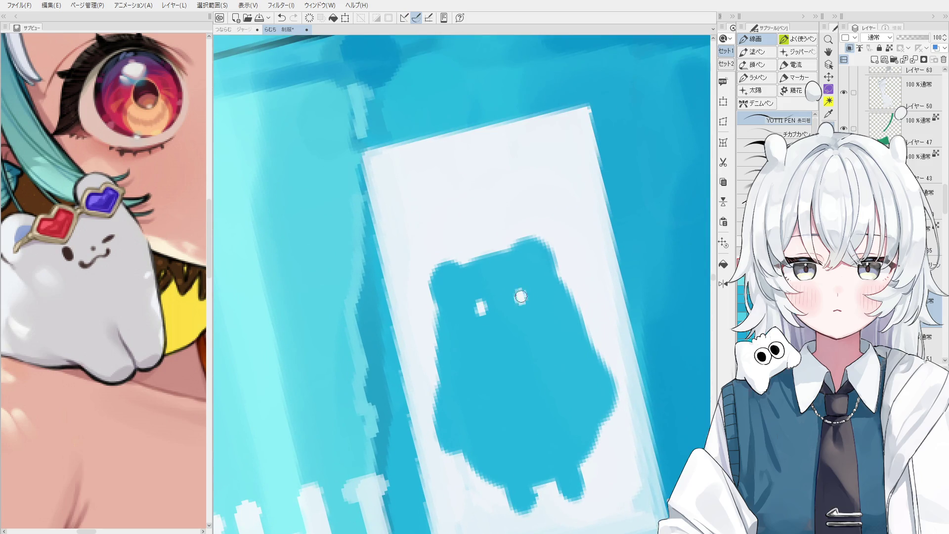
pyautogui.hotkey('ctrl', 'z')
pyautogui.click(502, 313)
# Redraw the bear's white smile several times, keeping a wavy one with an upturned right end
pyautogui.moveTo(472, 322)
pyautogui.mouseDown()
pyautogui.moveTo(501, 334)
pyautogui.moveTo(478, 338)
pyautogui.moveTo(498, 336)
pyautogui.moveTo(538, 312)
pyautogui.mouseUp()
pyautogui.hotkey('ctrl', 'z')
pyautogui.hotkey('ctrl', 'z')
pyautogui.hotkey('ctrl', 'z')
pyautogui.moveTo(480, 329); pyautogui.dragTo(539, 310)
pyautogui.hotkey('ctrl', 'z')
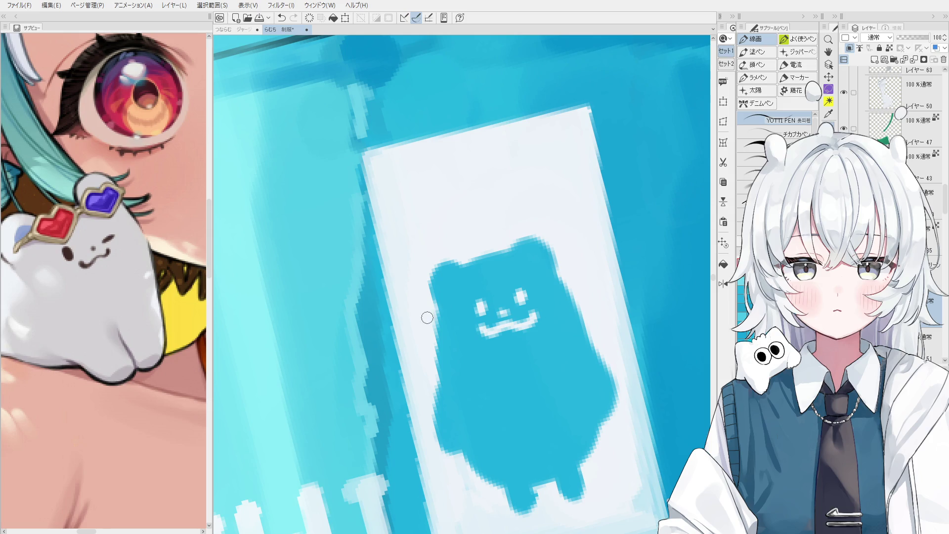
pyautogui.scroll(2, 505, 333)
pyautogui.hotkey('ctrl', 'z')
pyautogui.moveTo(469, 334)
pyautogui.mouseDown()
pyautogui.moveTo(519, 330)
pyautogui.moveTo(556, 308)
pyautogui.mouseUp()
pyautogui.scroll(-2, 545, 314)
pyautogui.hotkey('ctrl', 'z')
pyautogui.scroll(2, 545, 314)
pyautogui.moveTo(482, 333); pyautogui.dragTo(565, 318)
pyautogui.hotkey('ctrl', 'z')
pyautogui.moveTo(483, 328); pyautogui.dragTo(569, 308)
pyautogui.scroll(-1, 547, 338)
pyautogui.scroll(-2, 547, 338)
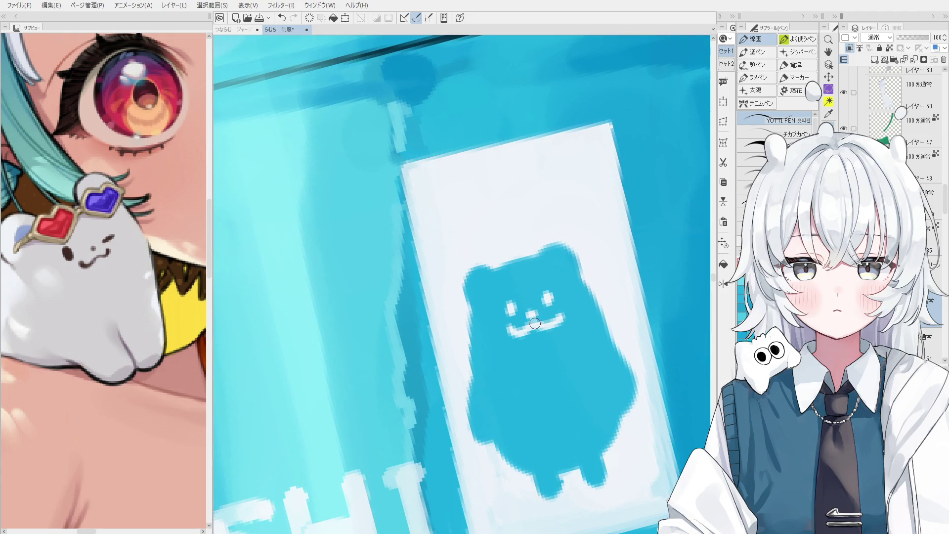
pyautogui.scroll(-1, 575, 371)
pyautogui.scroll(-1, 574, 371)
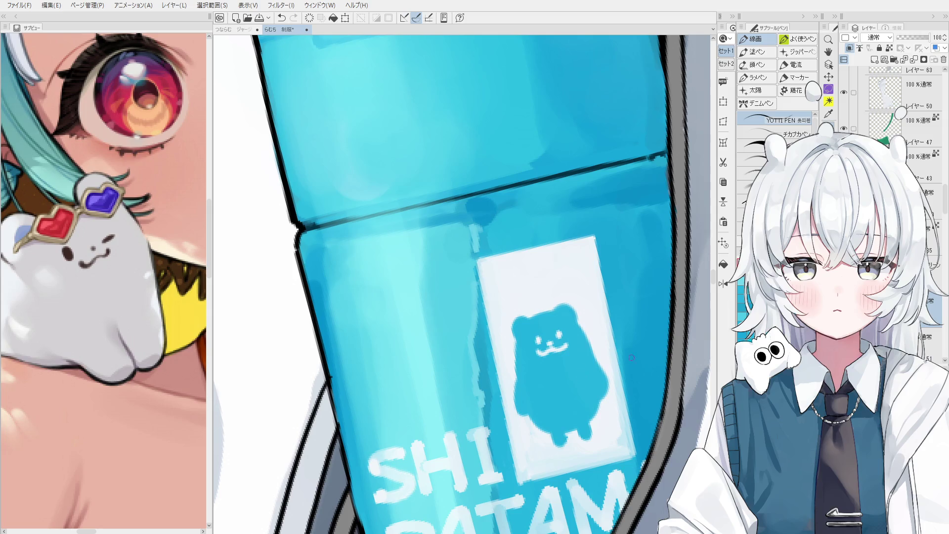
# Fill out the bear's left ear in its sampled blue, then rotate the canvas back upright
pyautogui.press('o')
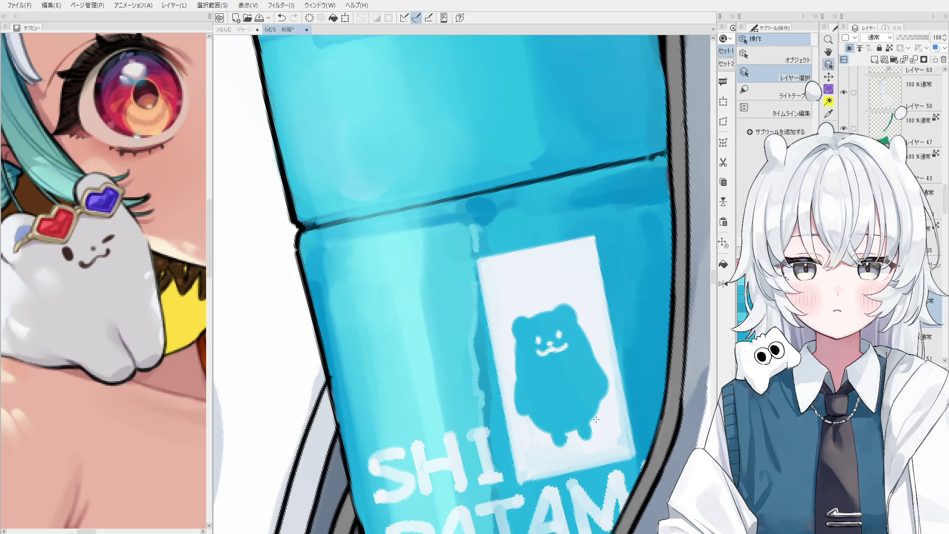
pyautogui.press('b')
pyautogui.moveTo(586, 435)
pyautogui.mouseDown()
pyautogui.moveTo(544, 442)
pyautogui.moveTo(589, 433)
pyautogui.moveTo(606, 413)
pyautogui.moveTo(532, 425)
pyautogui.moveTo(599, 406)
pyautogui.moveTo(566, 425)
pyautogui.moveTo(524, 418)
pyautogui.moveTo(590, 406)
pyautogui.mouseUp()
pyautogui.hotkey('ctrl', 'z')
pyautogui.hotkey('ctrl', 'z')
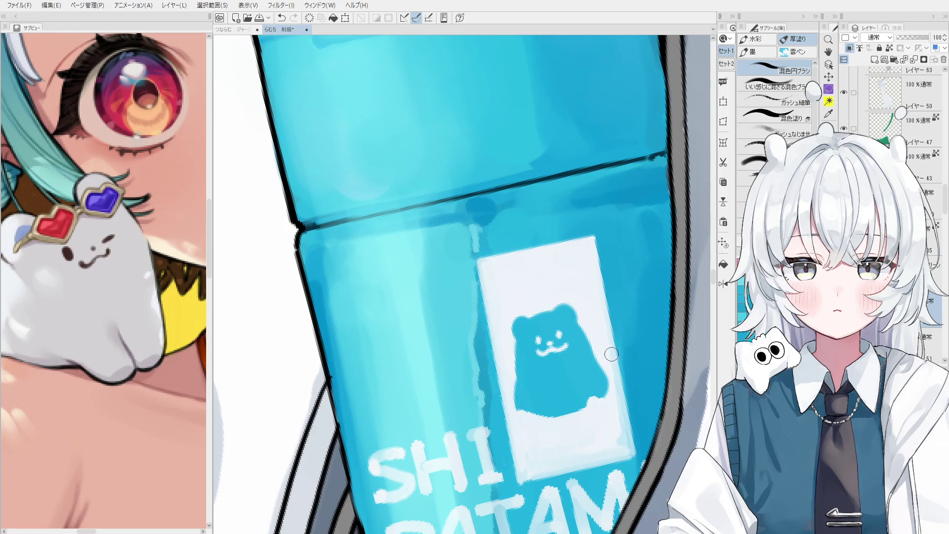
pyautogui.scroll(1, 594, 369)
pyautogui.scroll(1, 596, 359)
pyautogui.keyDown('alt'); pyautogui.click(570, 310); pyautogui.keyUp('alt')
pyautogui.scroll(1, 571, 310)
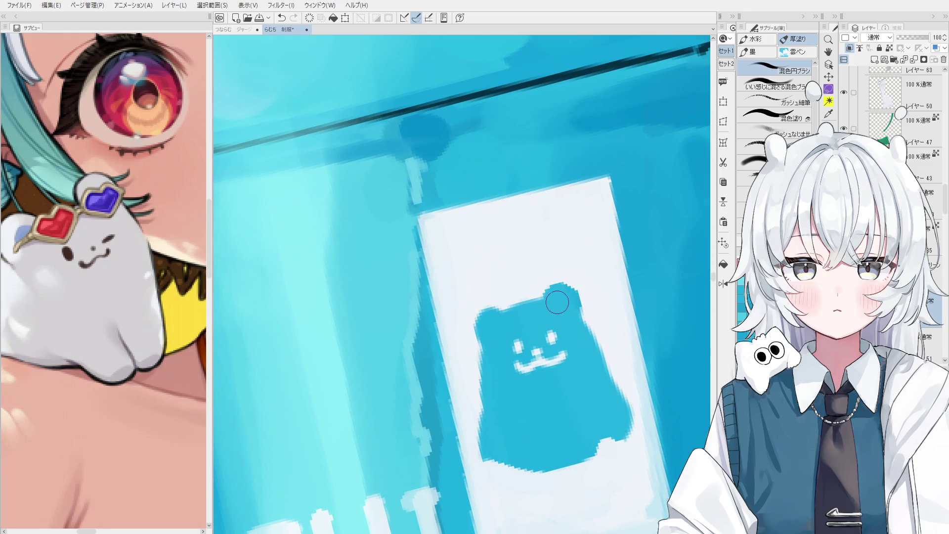
pyautogui.moveTo(483, 327)
pyautogui.mouseDown()
pyautogui.moveTo(487, 316)
pyautogui.moveTo(497, 321)
pyautogui.mouseUp()
pyautogui.moveTo(615, 347); pyautogui.dragTo(606, 368)
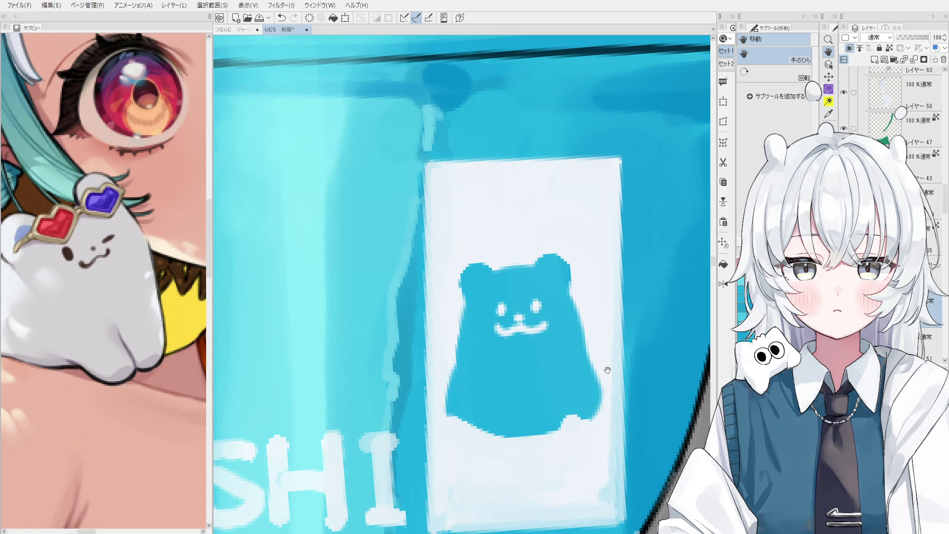
pyautogui.moveTo(602, 345); pyautogui.dragTo(605, 348)
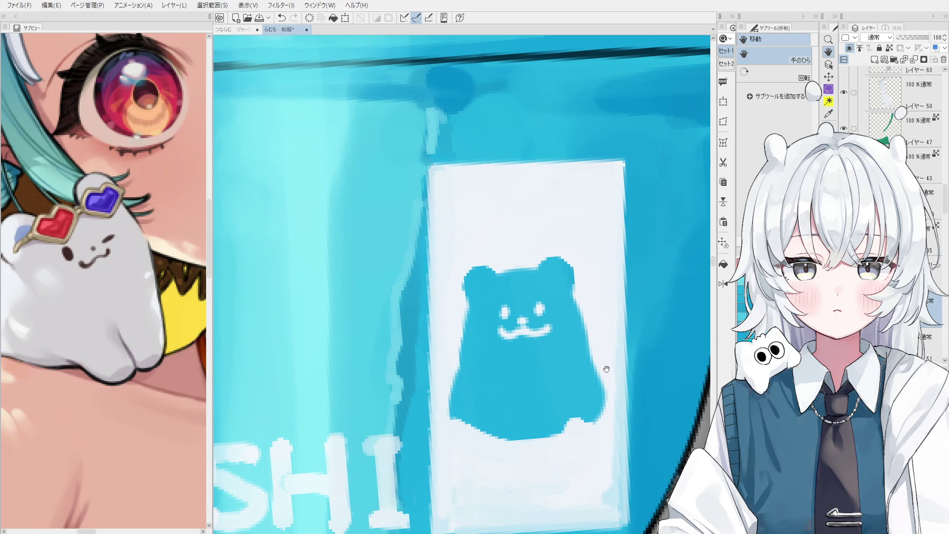